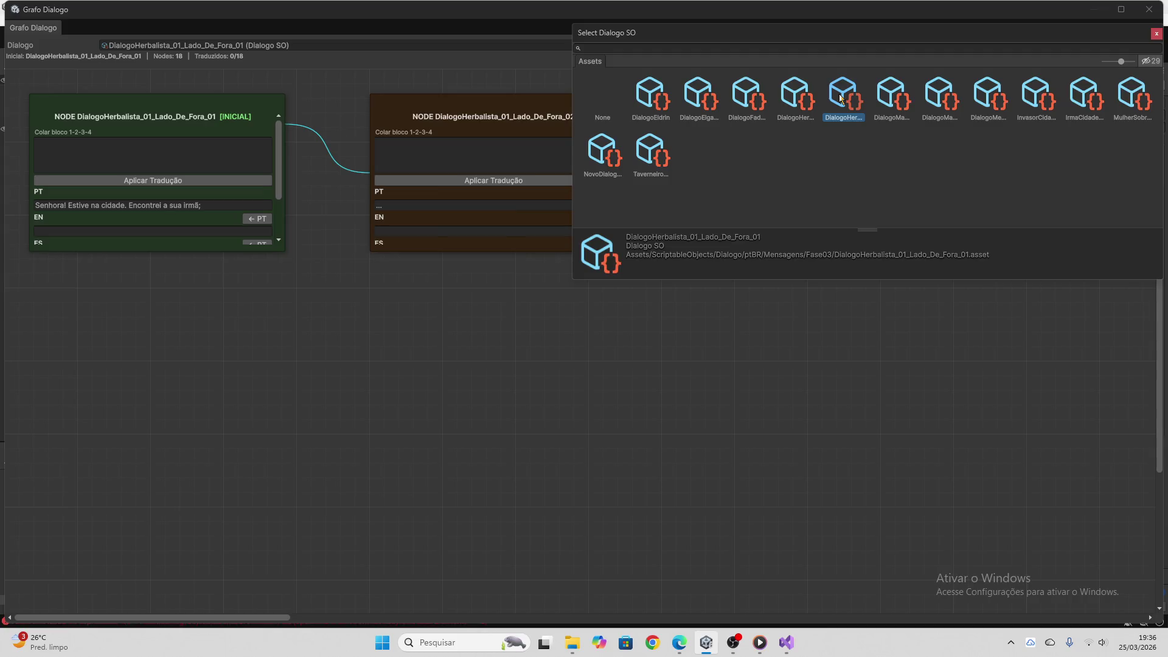
# Open DialogoHerbalista_01_Lado_De_Dentro in the dialogue graph and copy its first node's Portuguese line
pyautogui.click(795, 97)
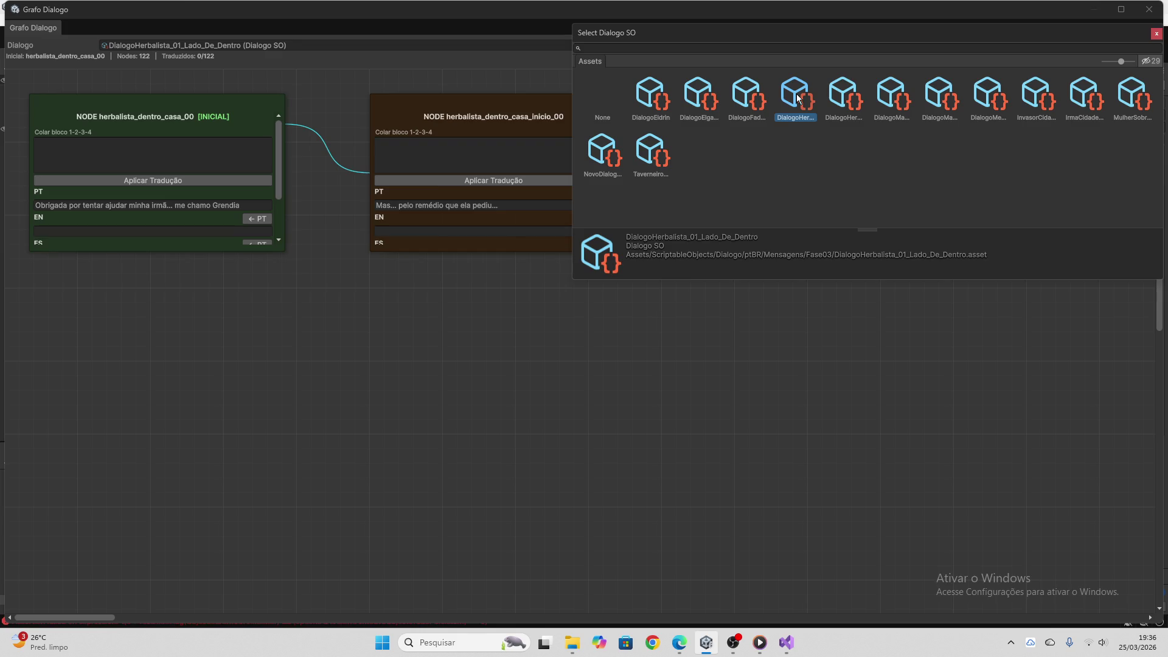
pyautogui.doubleClick(798, 98)
pyautogui.click(172, 205)
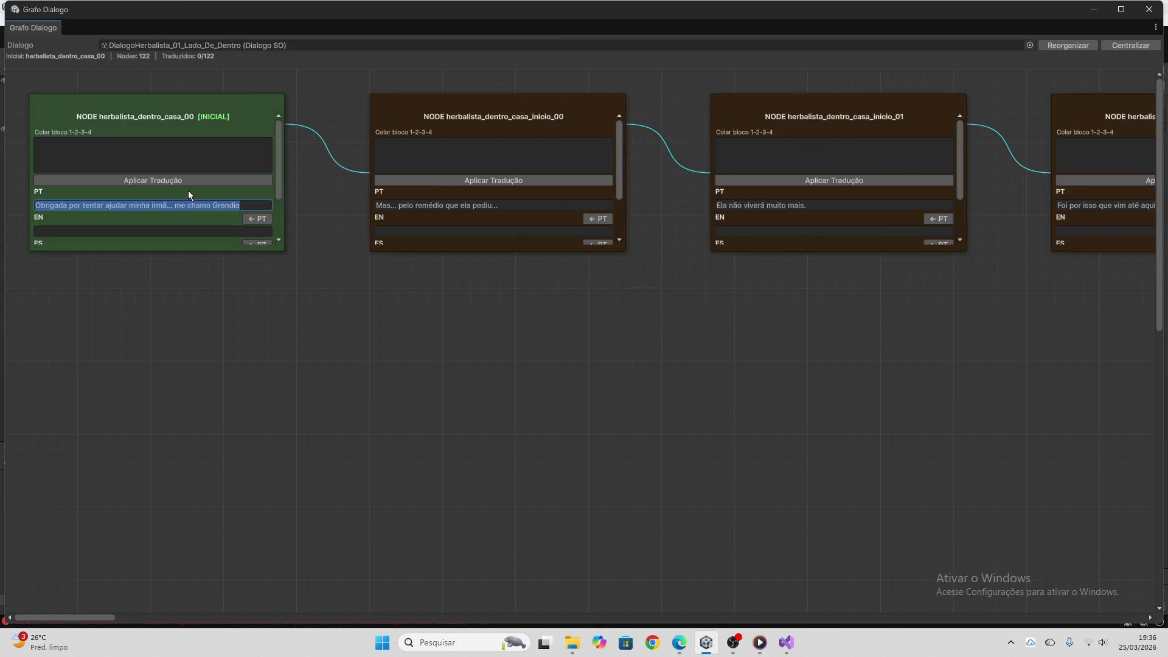
pyautogui.scroll(-3, 196, 192)
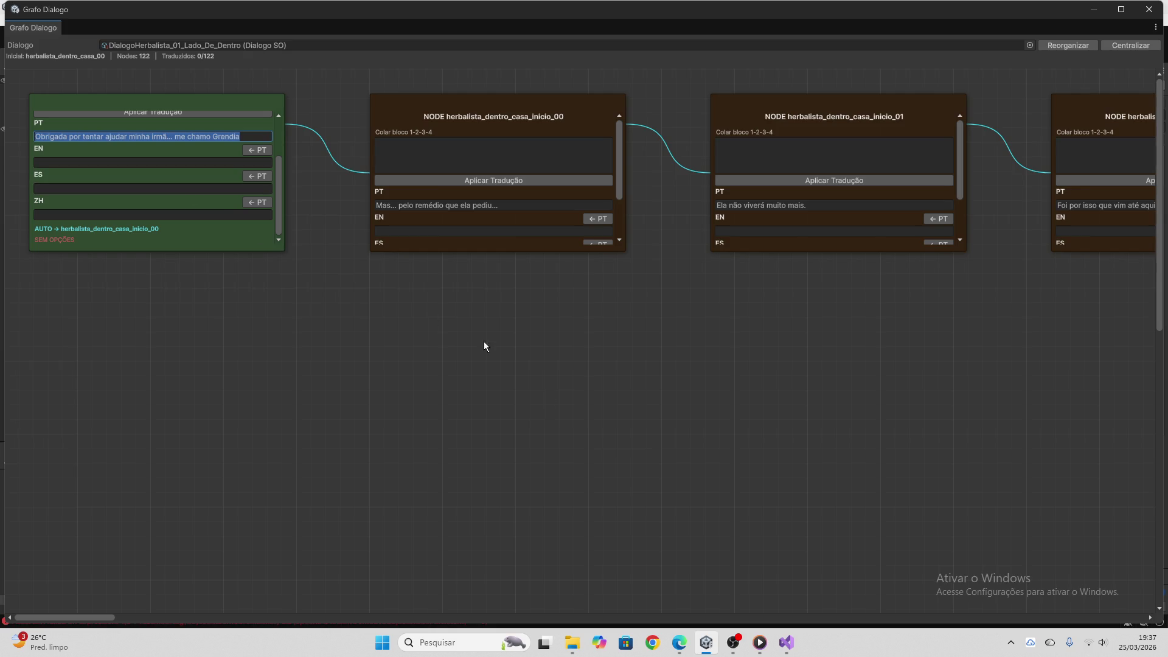
pyautogui.hotkey('ctrl', 'c')
pyautogui.click(679, 643)
# Send the first node's Portuguese line to ChatGPT and copy its four-line translation reply
pyautogui.click(605, 589)
pyautogui.hotkey('ctrl', 'v')
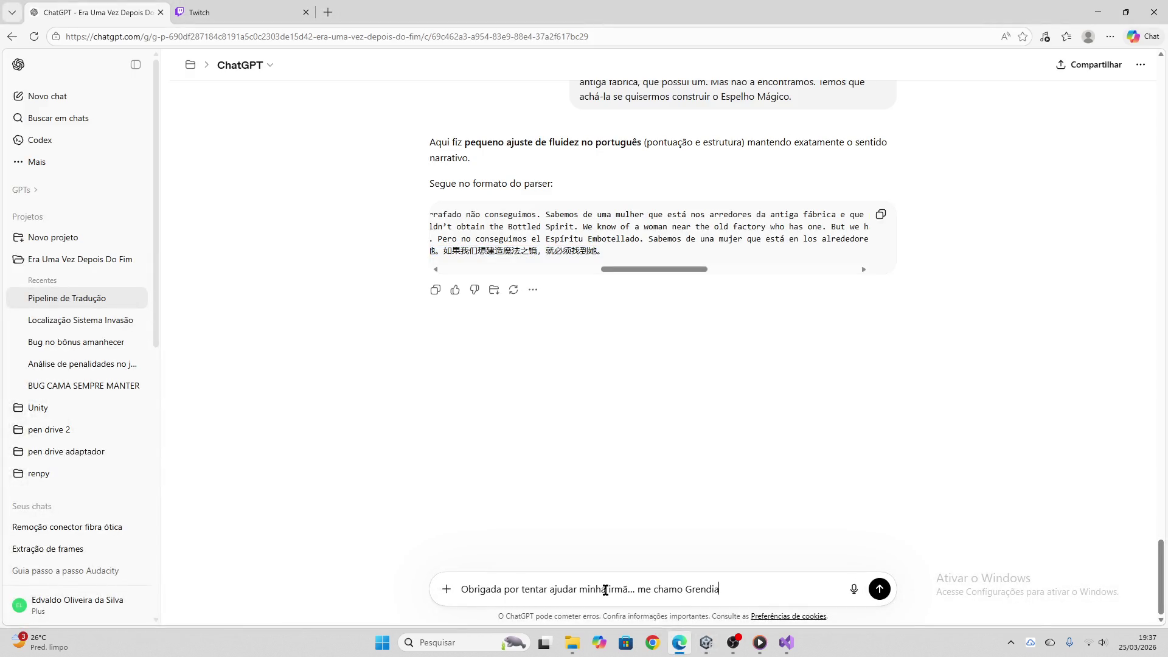
pyautogui.press('Return')
pyautogui.click(271, 11)
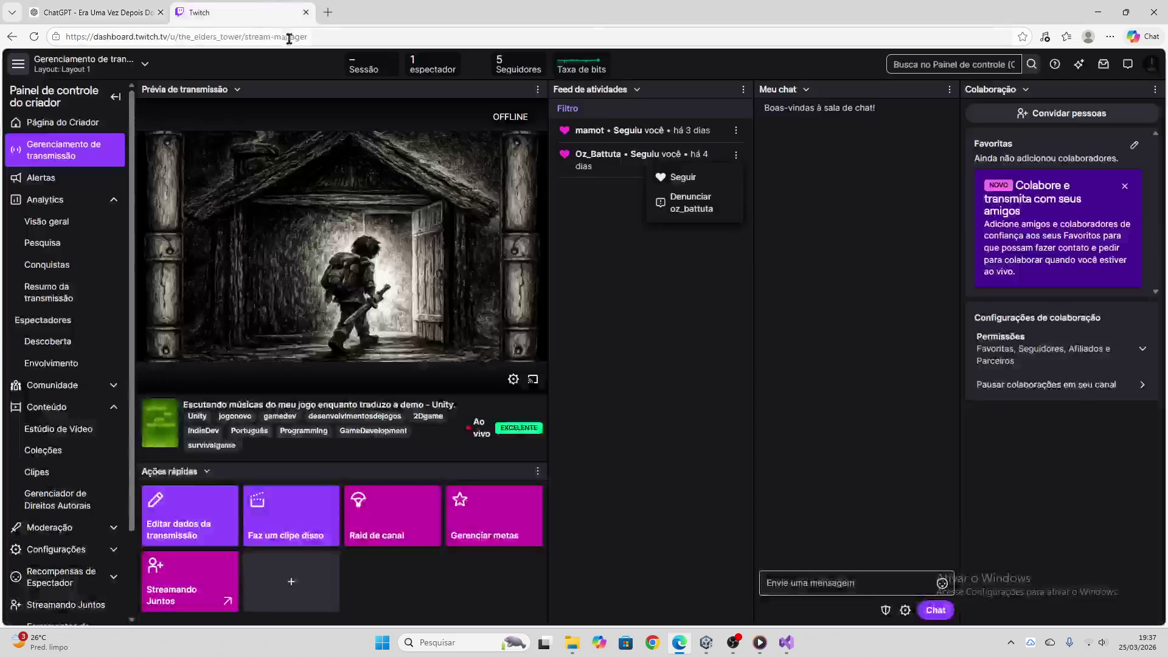
pyautogui.click(153, 12)
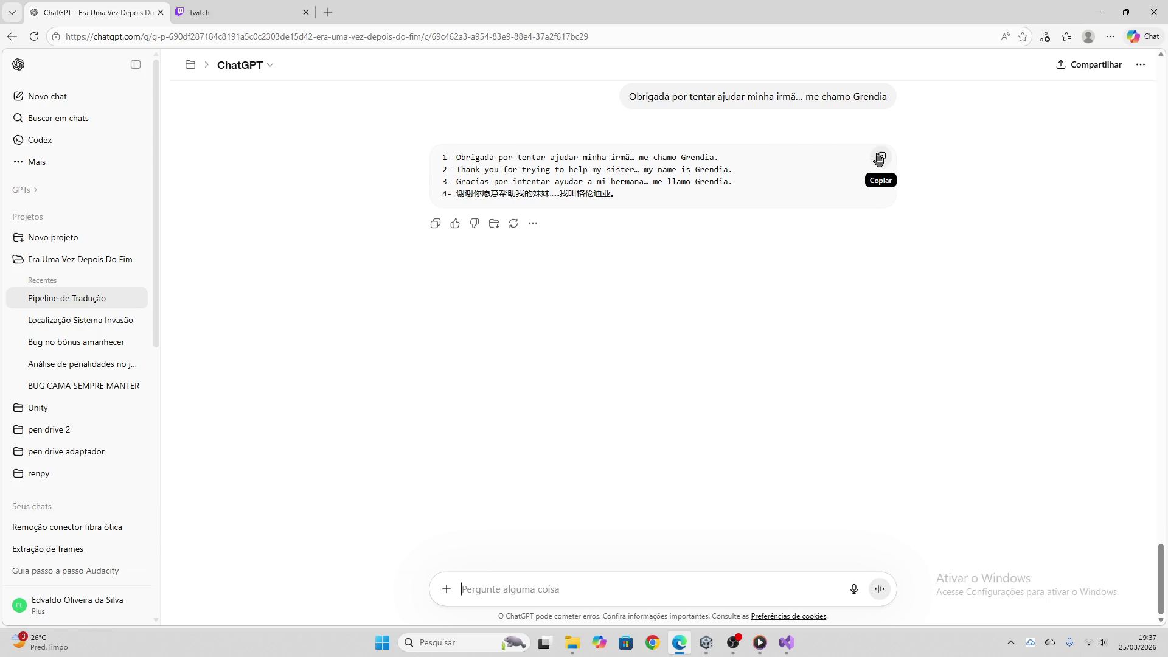
pyautogui.click(879, 160)
# Apply the pasted EN/ES/ZH block to node herbalista_dentro_casa_00, then select the second node's line
pyautogui.moveTo(705, 643)
pyautogui.click(706, 584)
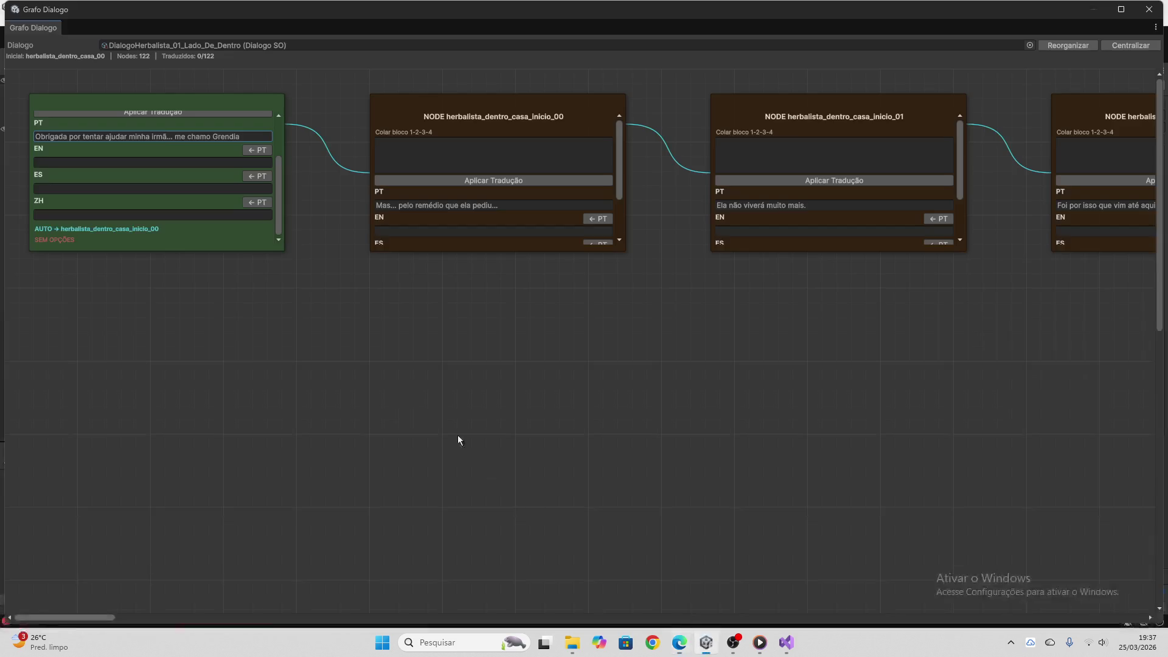
pyautogui.scroll(3, 175, 133)
pyautogui.click(177, 159)
pyautogui.hotkey('ctrl', 'v')
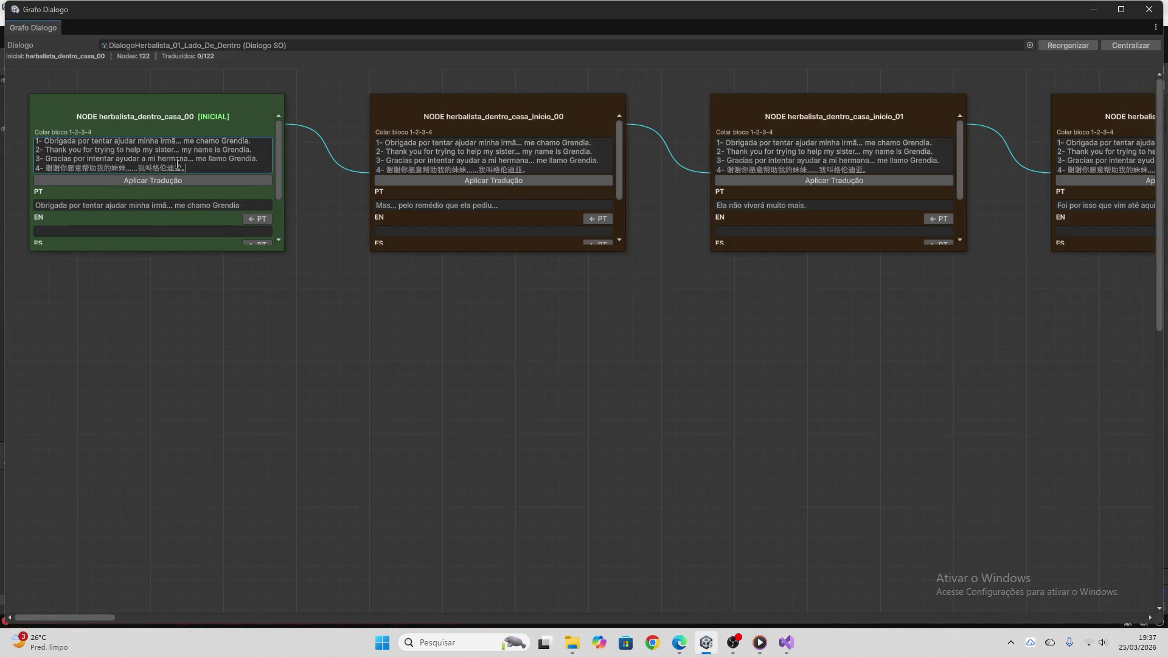
pyautogui.click(177, 180)
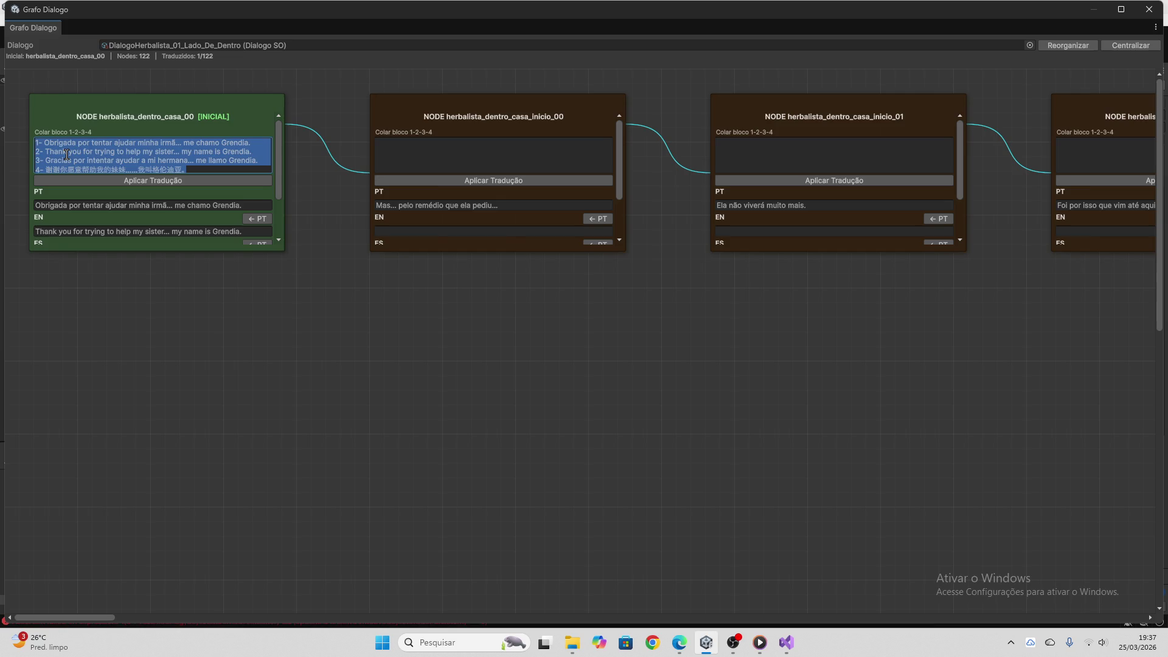
pyautogui.write(']')
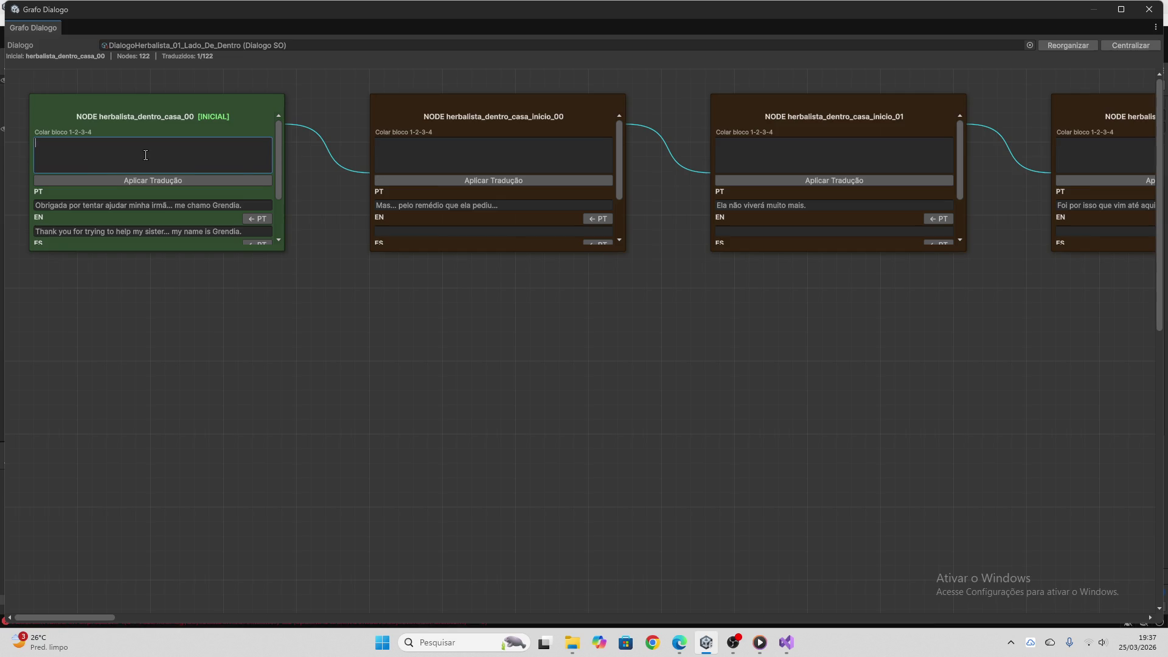
pyautogui.scroll(-3, 142, 157)
pyautogui.click(430, 207)
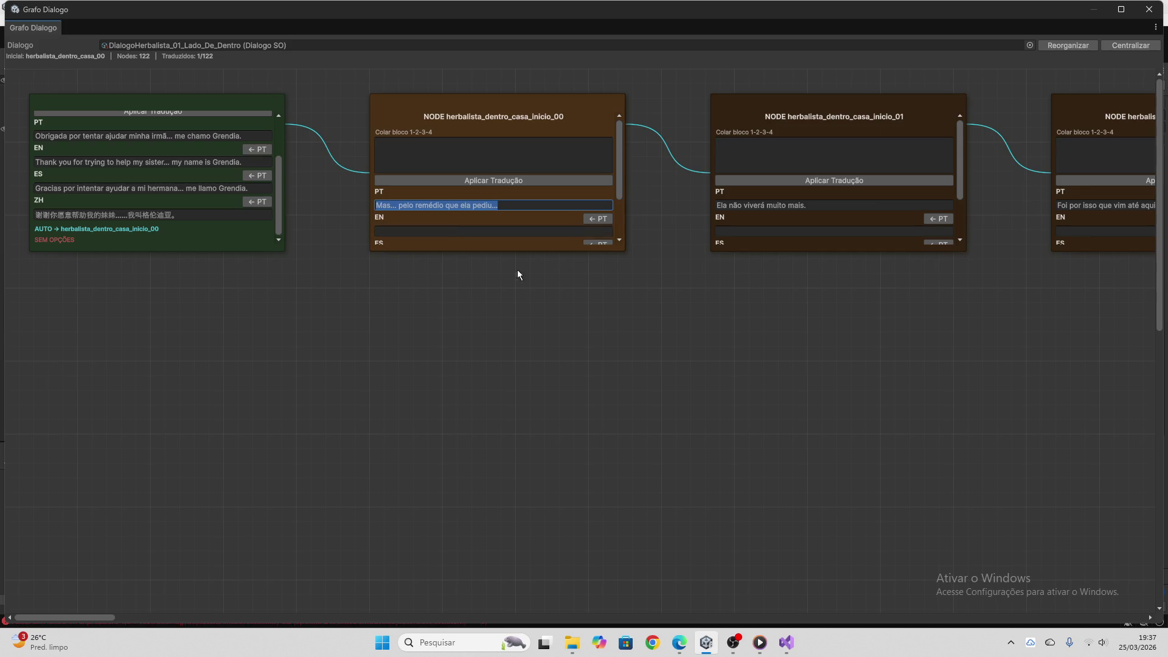
# Send node inicio_00's Portuguese line to ChatGPT and copy the four-line translation reply
pyautogui.moveTo(681, 645)
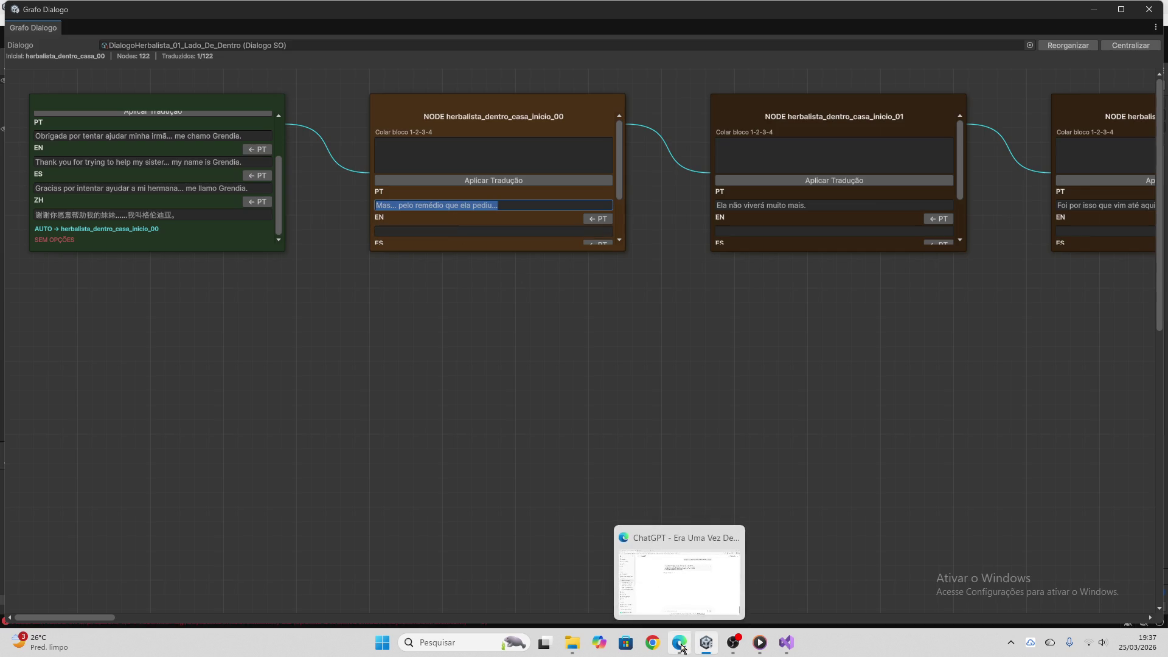
pyautogui.click(681, 647)
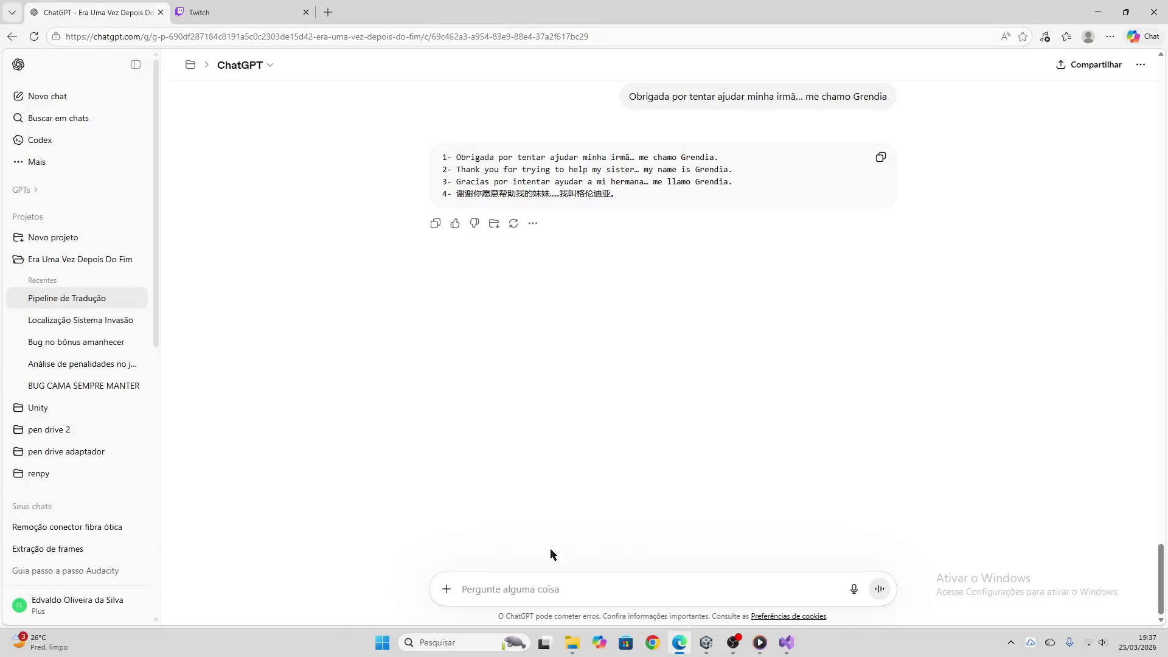
pyautogui.click(545, 589)
pyautogui.hotkey('ctrl', 'v')
pyautogui.press('Return')
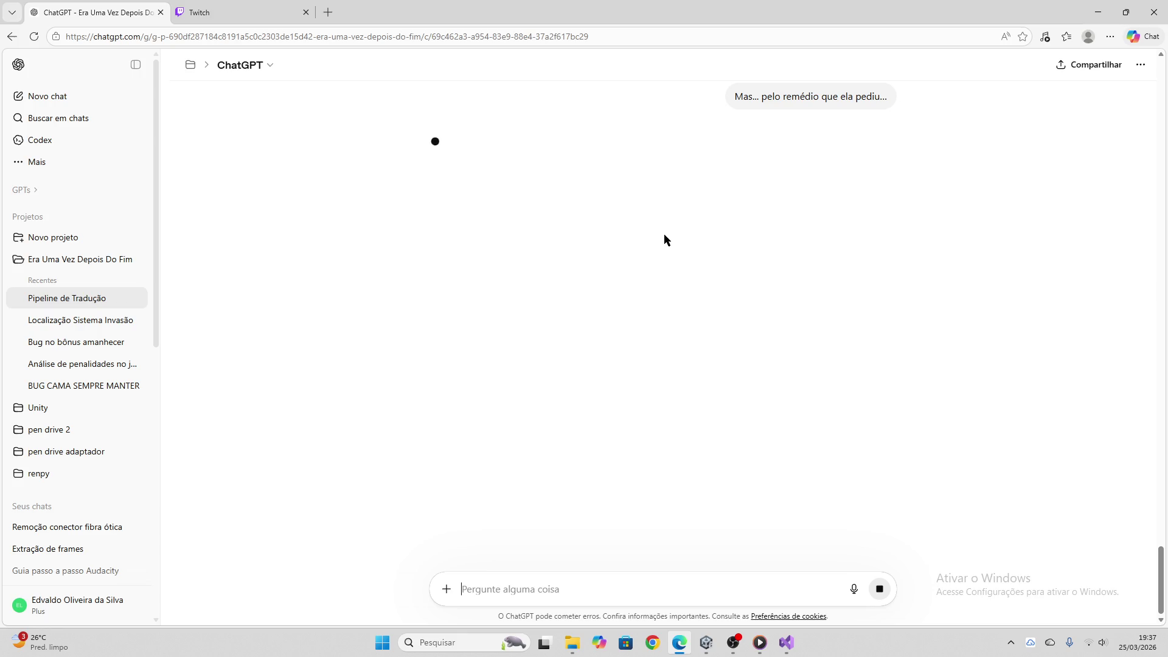
pyautogui.click(231, 12)
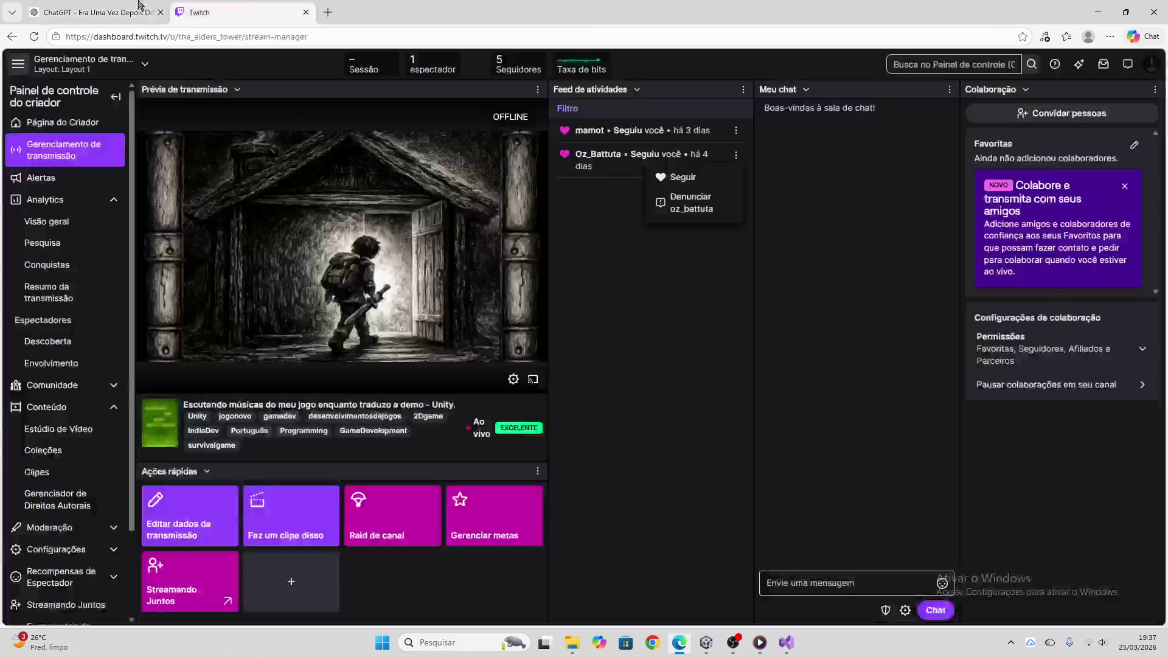
pyautogui.click(122, 5)
pyautogui.click(880, 159)
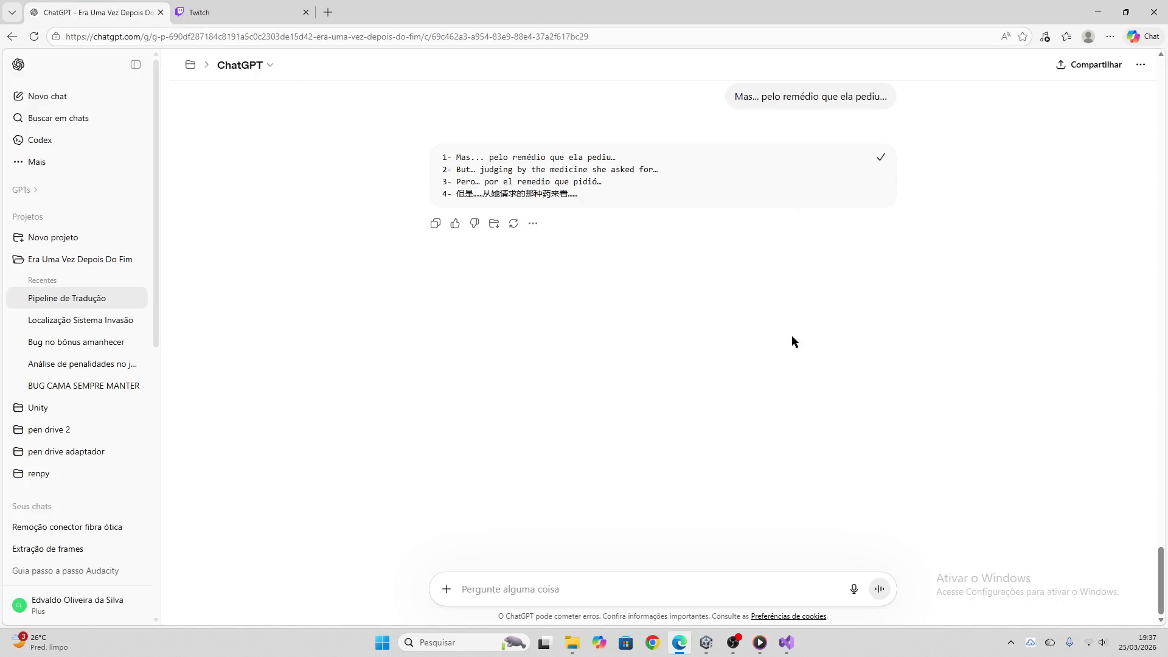
# Apply the translation block to node inicio_00 and clear its Colar bloco box
pyautogui.click(706, 642)
pyautogui.click(442, 173)
pyautogui.hotkey('ctrl', 'v')
pyautogui.click(451, 182)
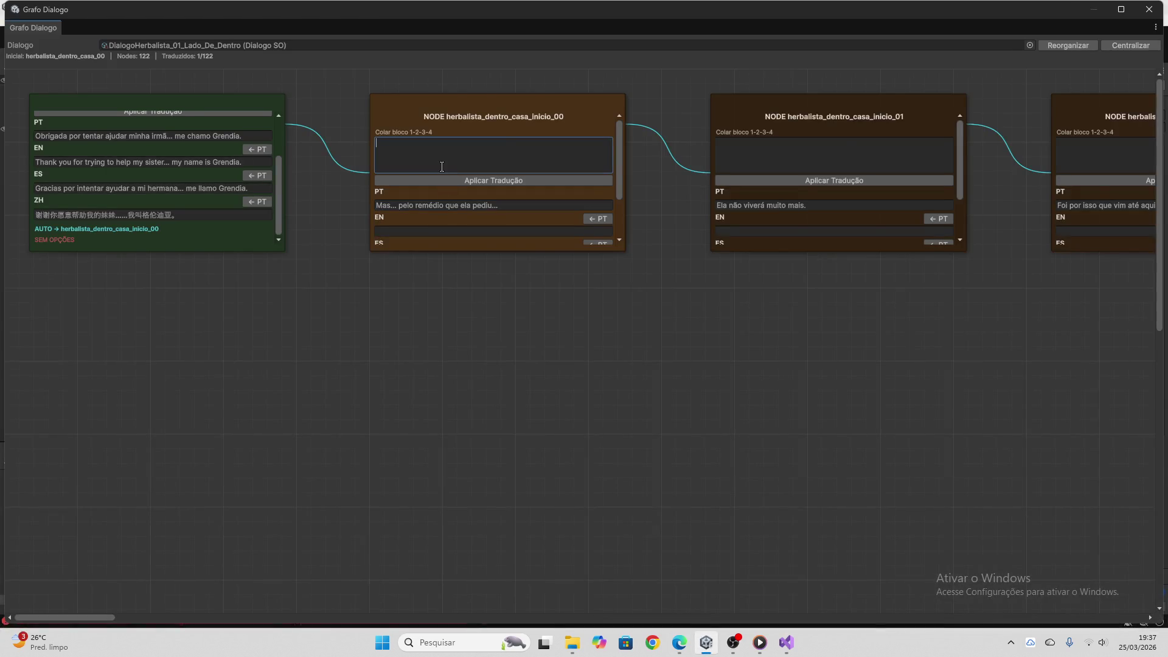
pyautogui.click(451, 181)
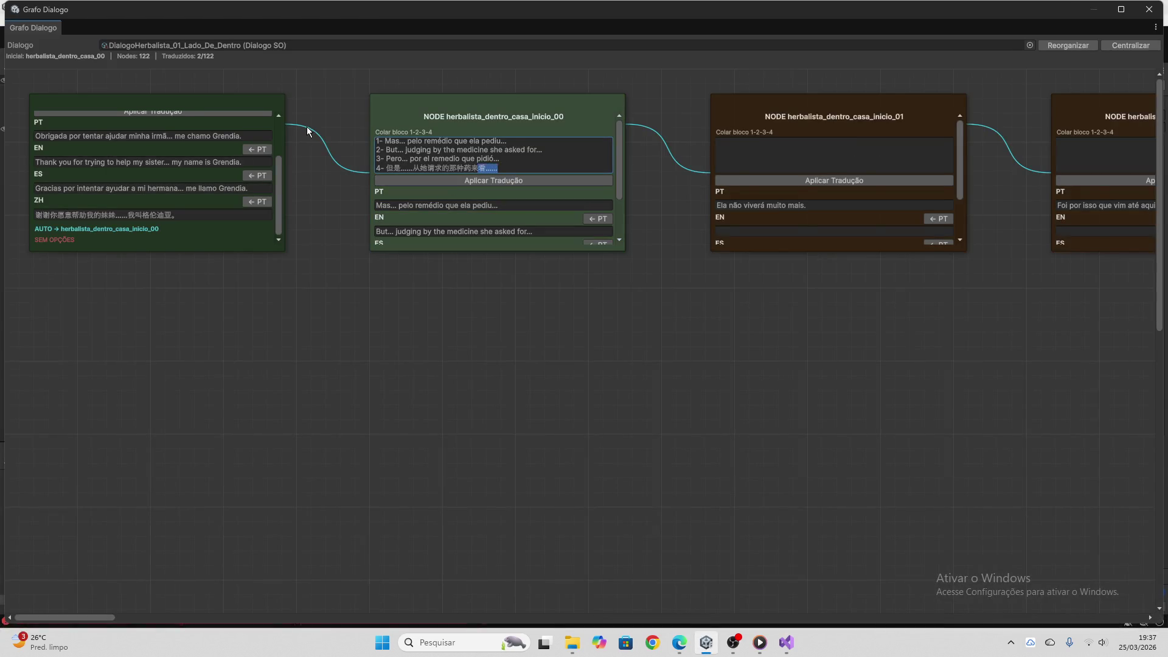
pyautogui.hotkey('ctrl', 'a')
pyautogui.press('BackSpace')
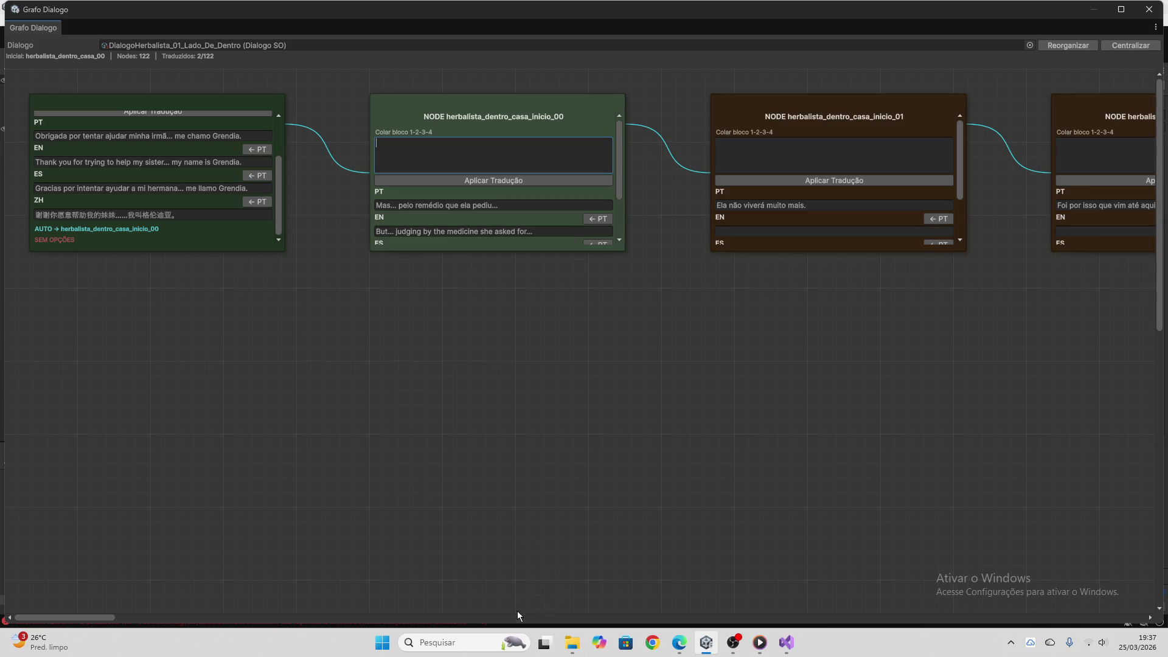
pyautogui.moveTo(107, 618)
pyautogui.mouseDown()
pyautogui.moveTo(139, 620)
pyautogui.moveTo(162, 577)
pyautogui.mouseUp()
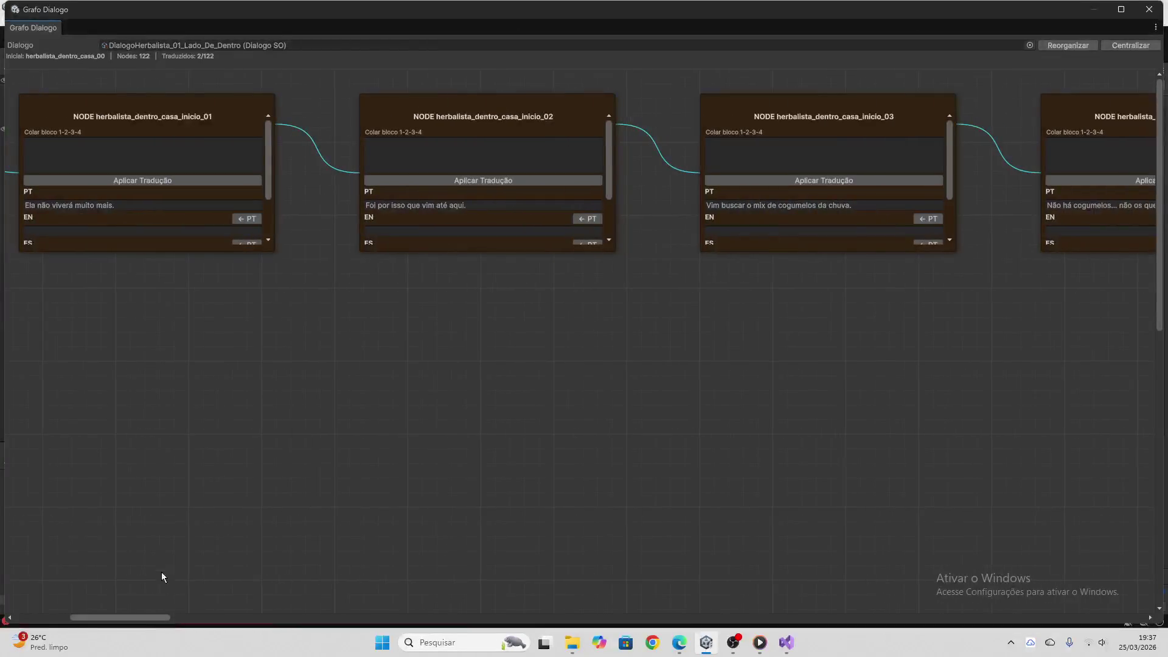
# Send node inicio_01's Portuguese line to ChatGPT and copy the translation reply
pyautogui.click(78, 207)
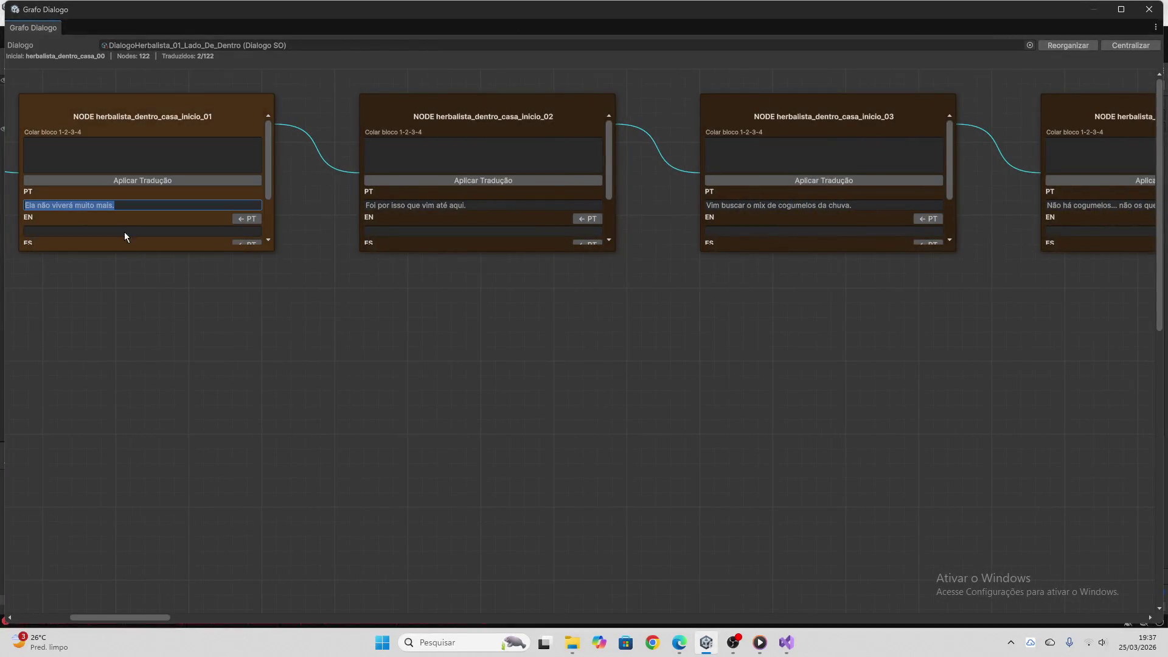
pyautogui.click(679, 642)
pyautogui.hotkey('ctrl', 'v')
pyautogui.press('Return')
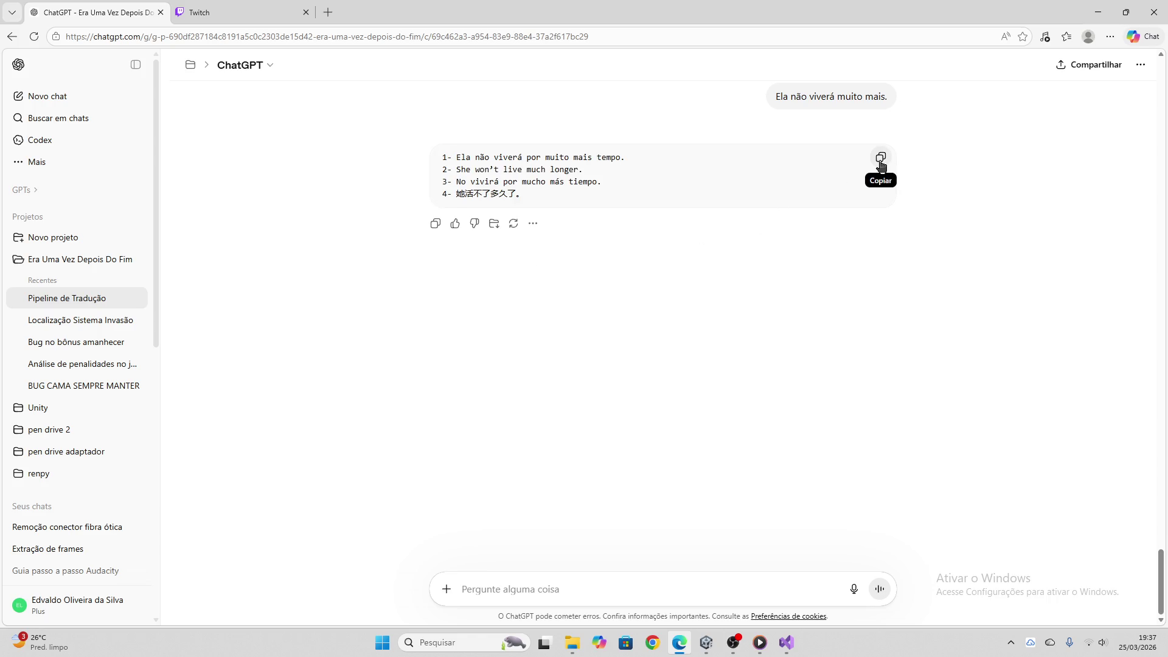
pyautogui.click(881, 159)
# Apply the four translation lines to node inicio_01, then select inicio_02's Portuguese line
pyautogui.click(706, 642)
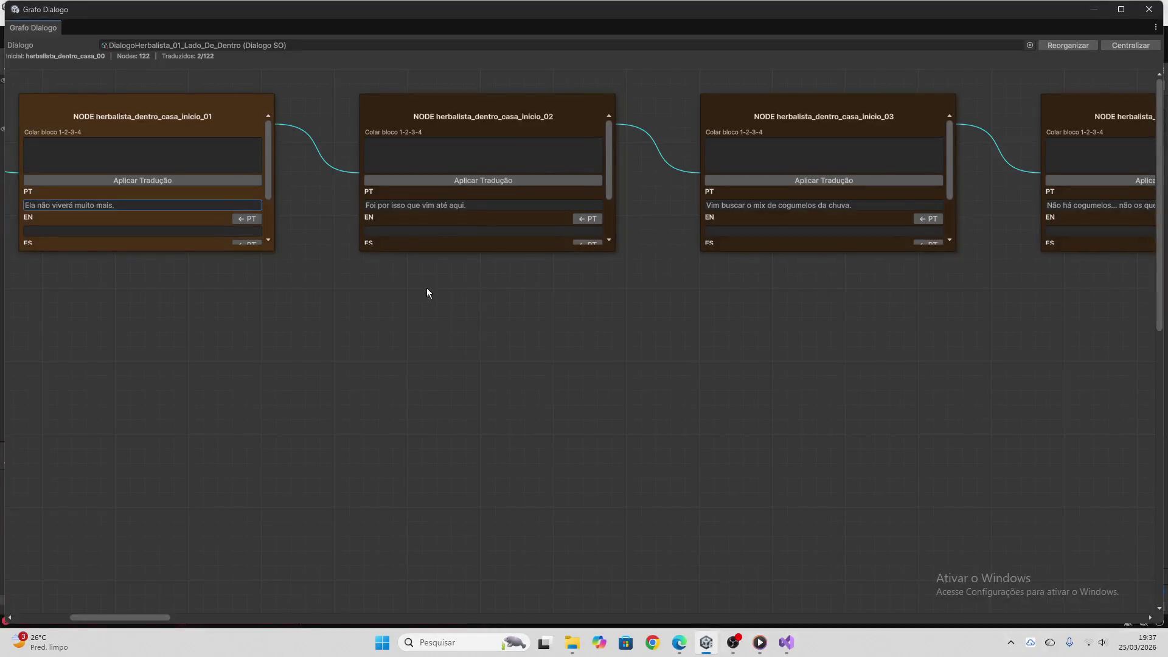
pyautogui.click(208, 156)
pyautogui.hotkey('ctrl', 'v')
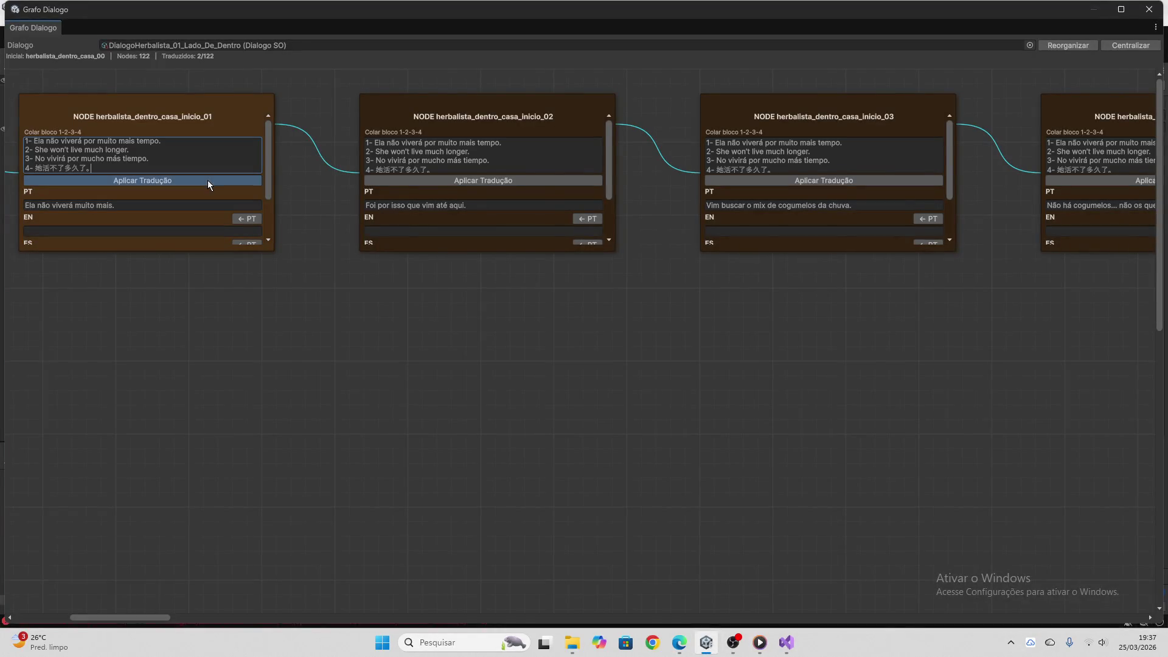
pyautogui.click(208, 183)
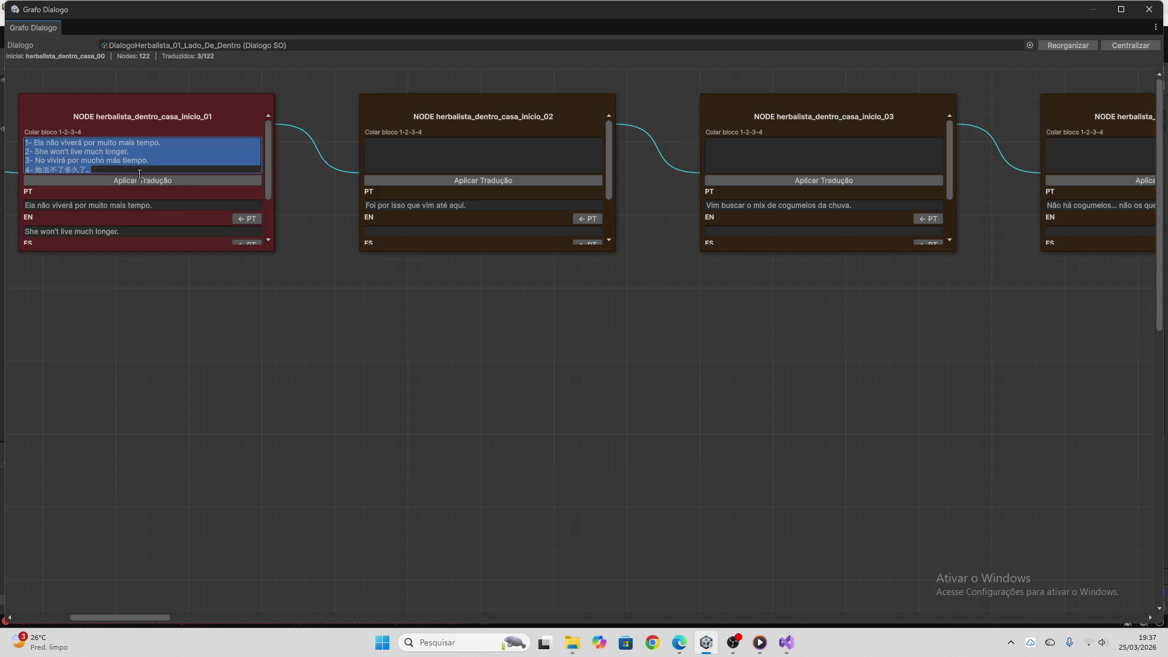
pyautogui.click(426, 206)
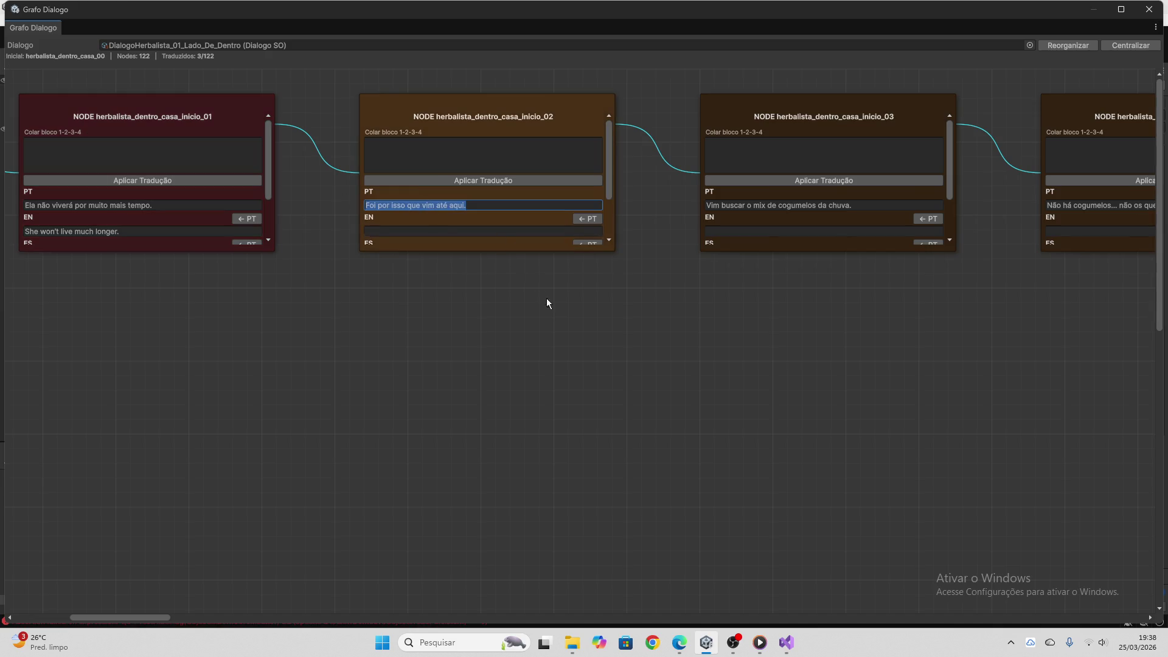
# Send node inicio_02's Portuguese line to ChatGPT and copy the translation reply
pyautogui.hotkey('ctrl', 'c')
pyautogui.click(679, 642)
pyautogui.click(609, 589)
pyautogui.hotkey('ctrl', 'v')
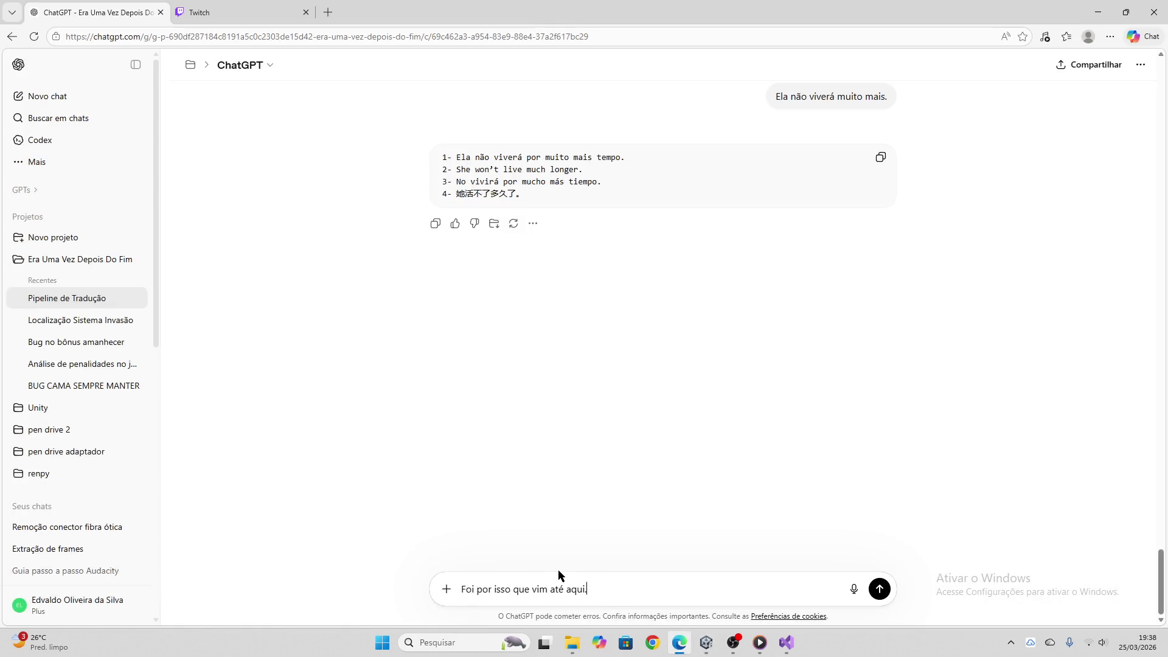
pyautogui.press('Return')
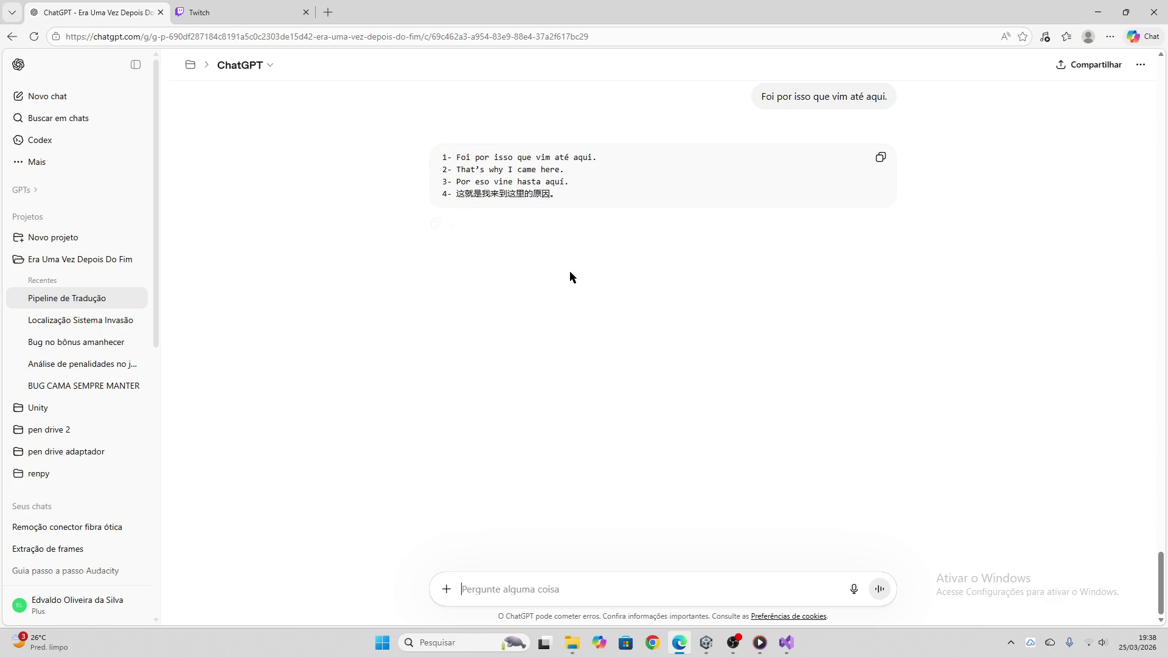
pyautogui.click(880, 157)
# Apply the translation block to node inicio_02 and clear its paste box
pyautogui.click(706, 643)
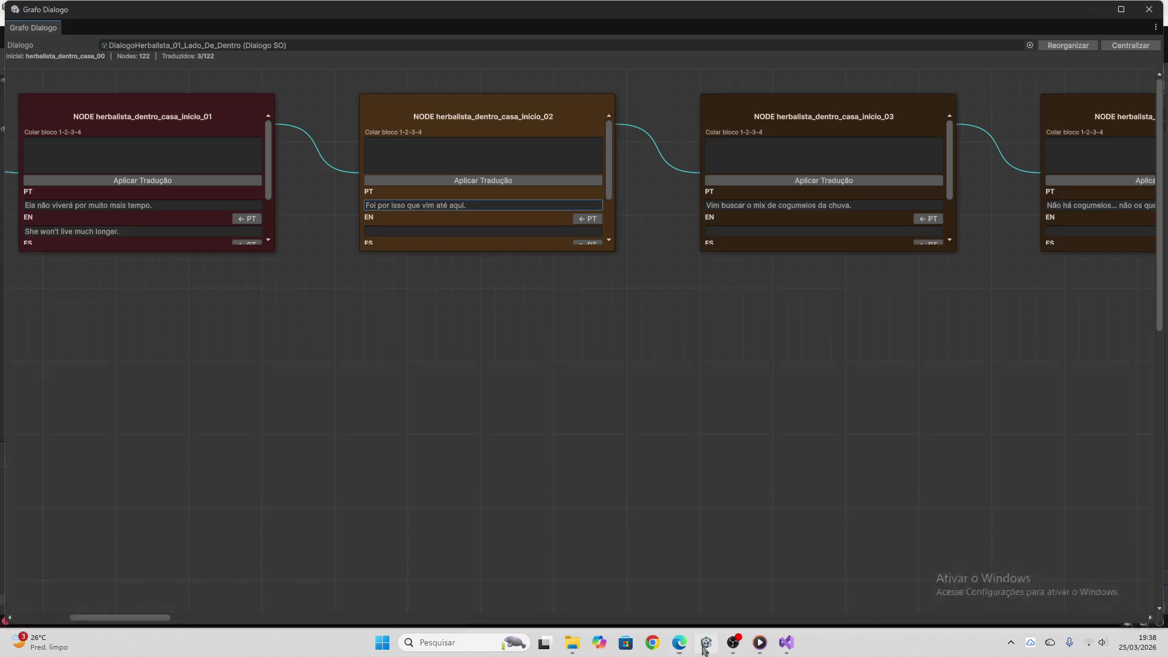
pyautogui.click(469, 161)
pyautogui.hotkey('ctrl', 'v')
pyautogui.click(472, 180)
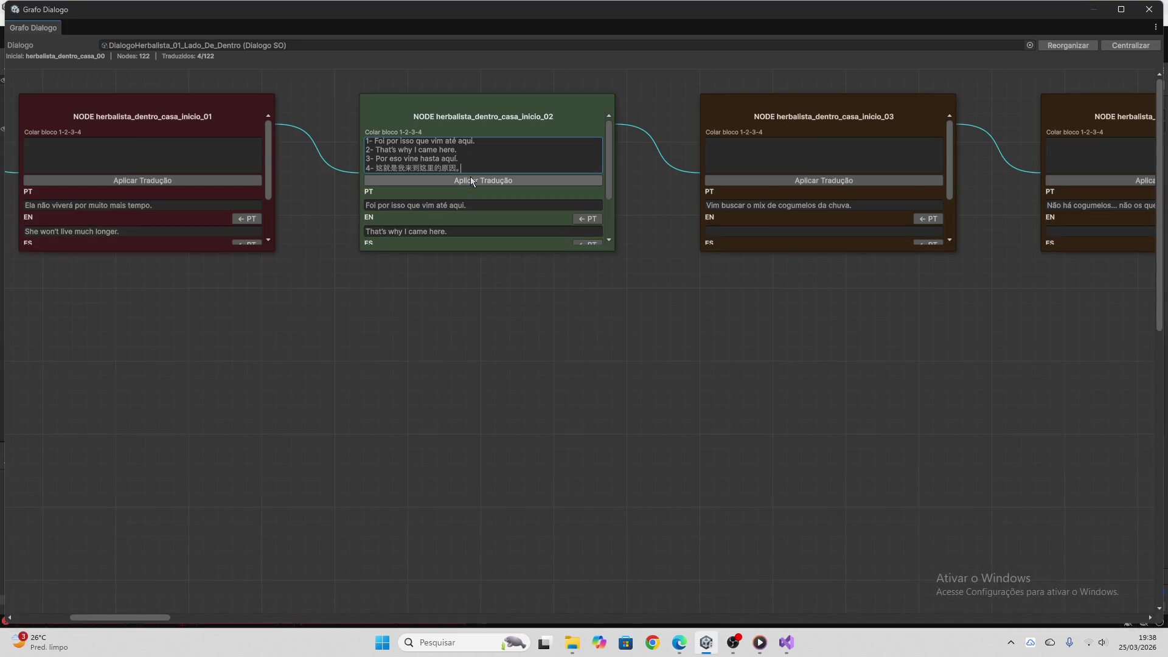
pyautogui.hotkey('ctrl', 'a')
pyautogui.press('BackSpace')
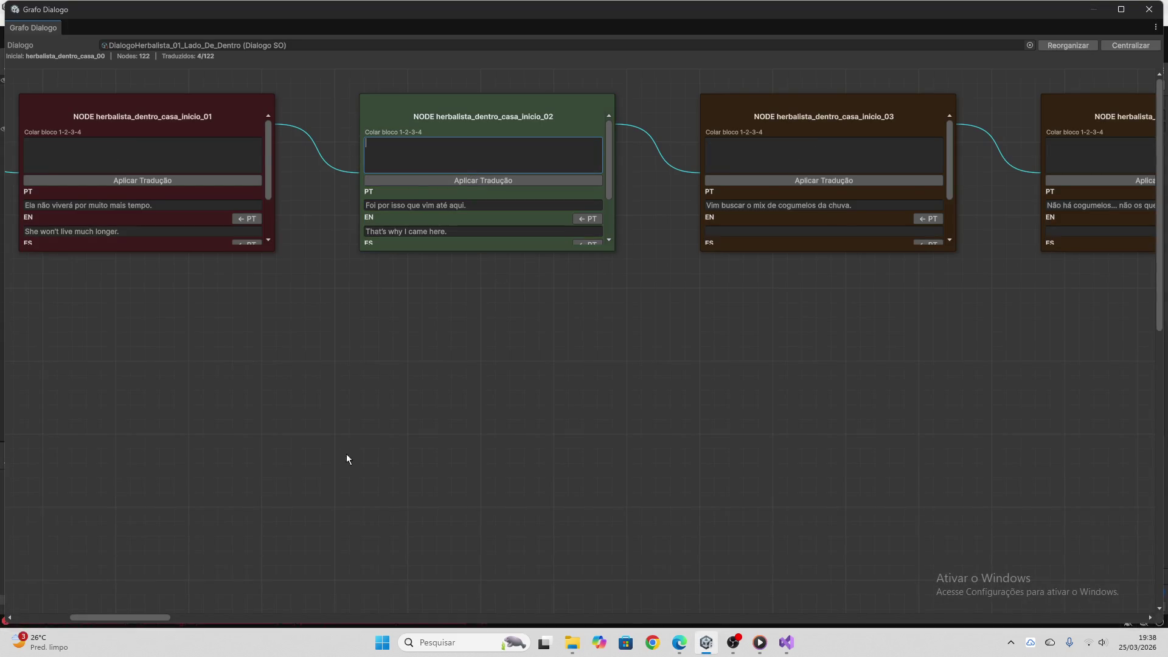
pyautogui.moveTo(166, 617); pyautogui.dragTo(212, 618)
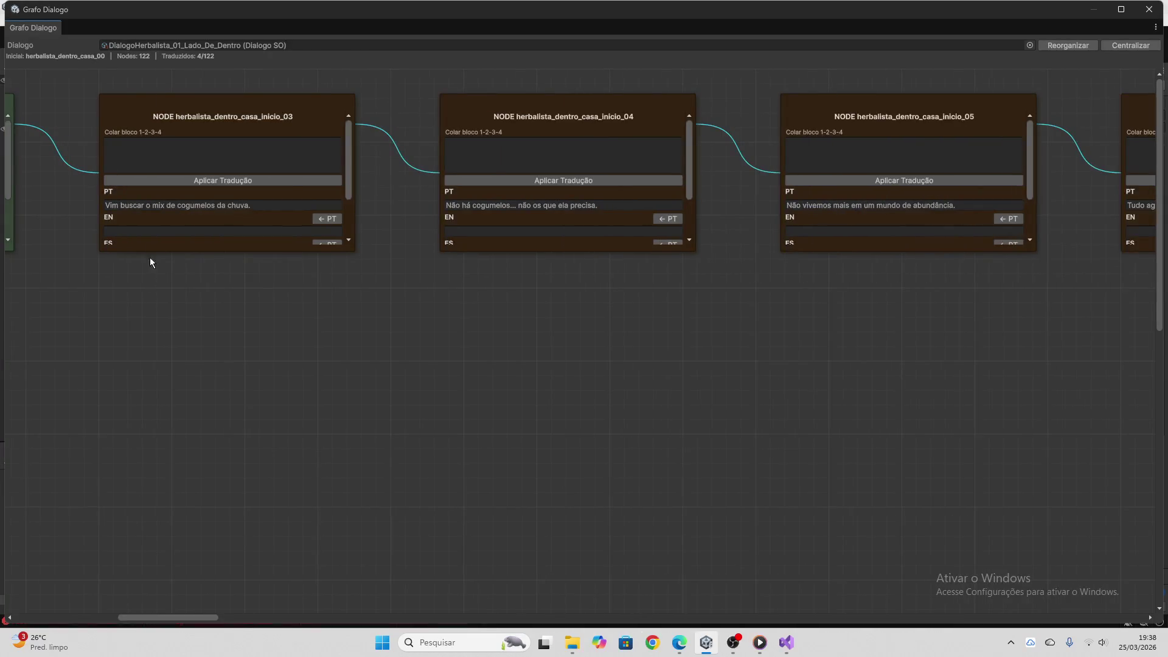
# Send node inicio_03's Portuguese line to ChatGPT and copy the translation reply
pyautogui.click(161, 206)
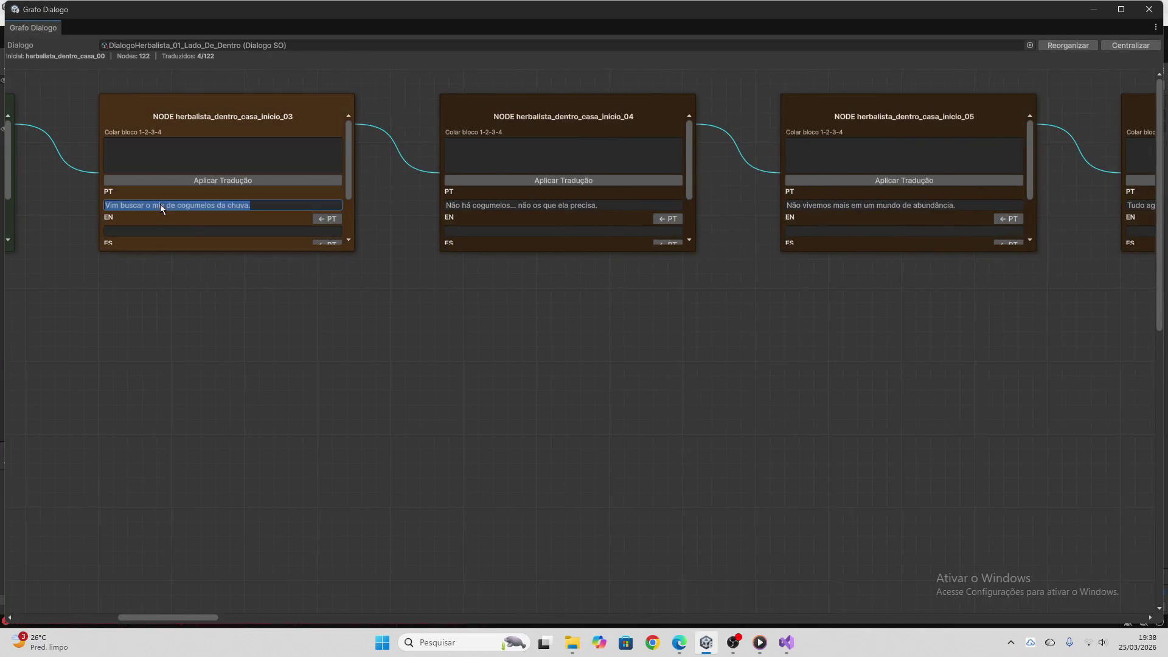
pyautogui.click(676, 636)
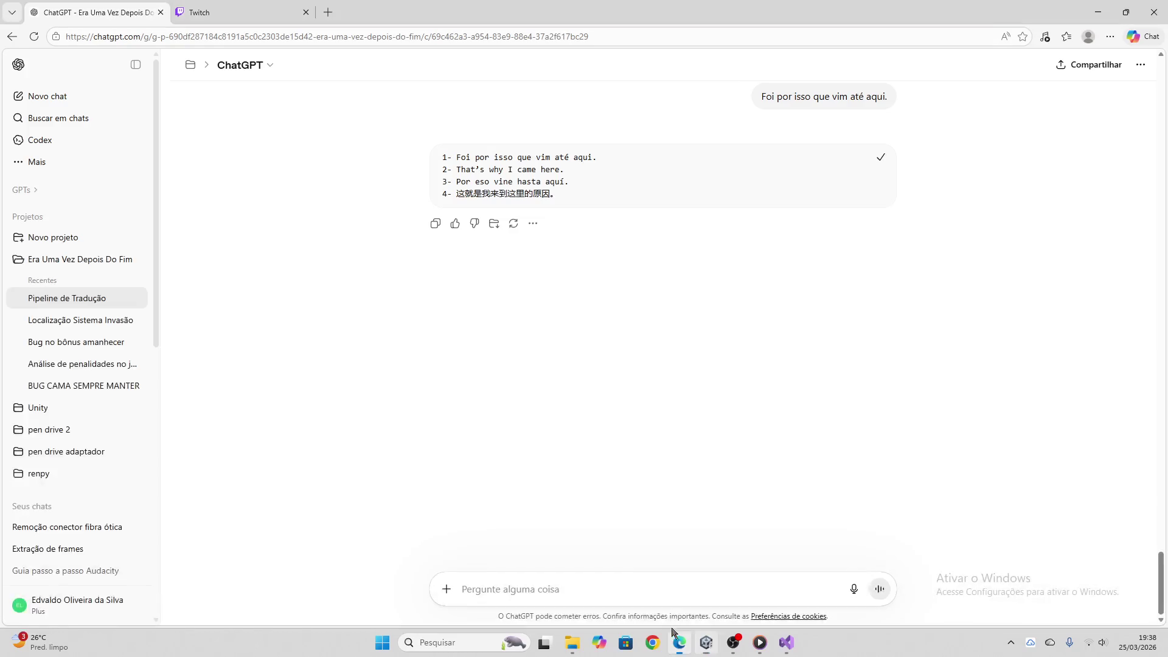
pyautogui.click(613, 584)
pyautogui.hotkey('ctrl', 'v')
pyautogui.press('Return')
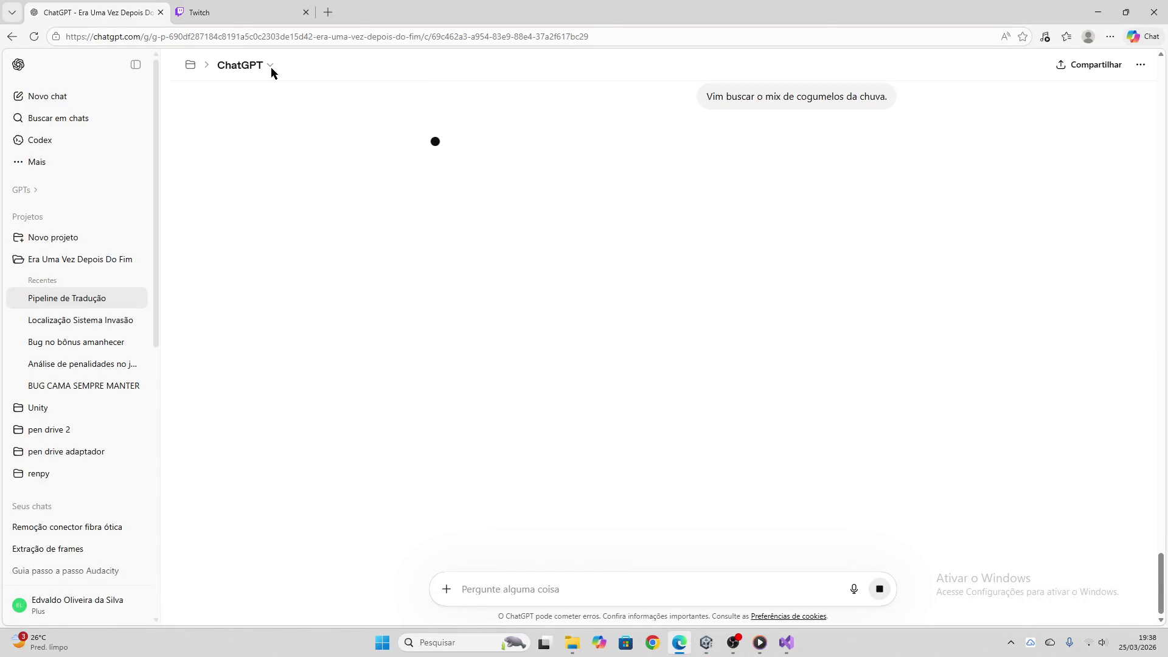
pyautogui.click(231, 13)
pyautogui.click(76, 6)
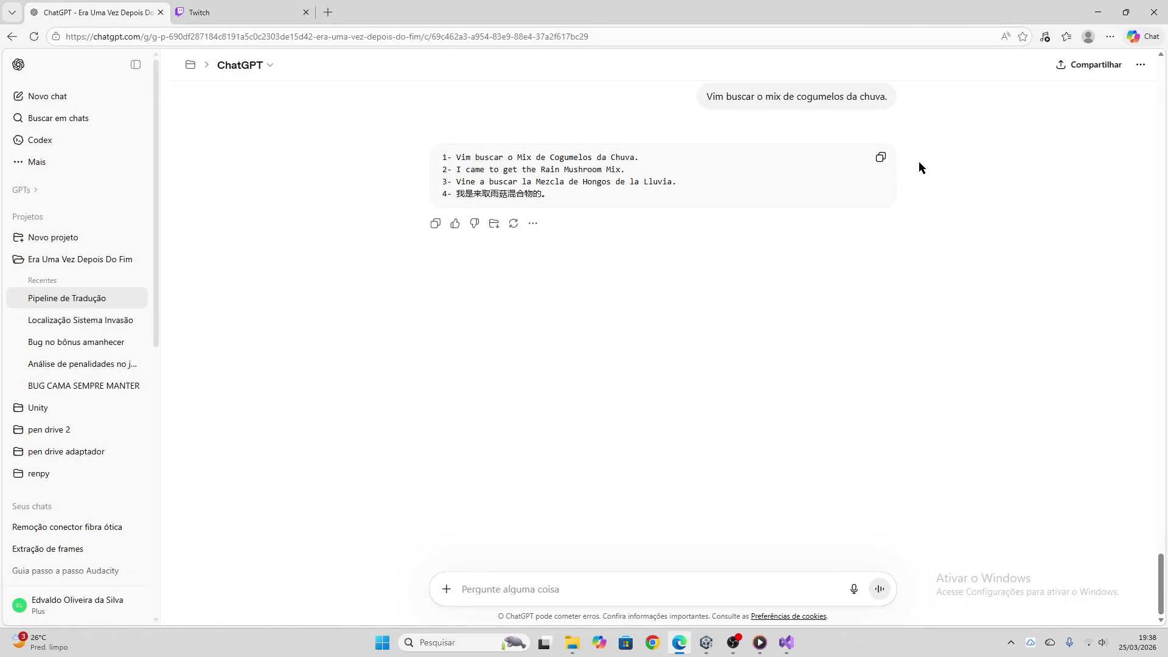
pyautogui.click(880, 157)
# Apply the translation to node inicio_03, reaching 5/122, then take inicio_04's line to ChatGPT
pyautogui.click(705, 642)
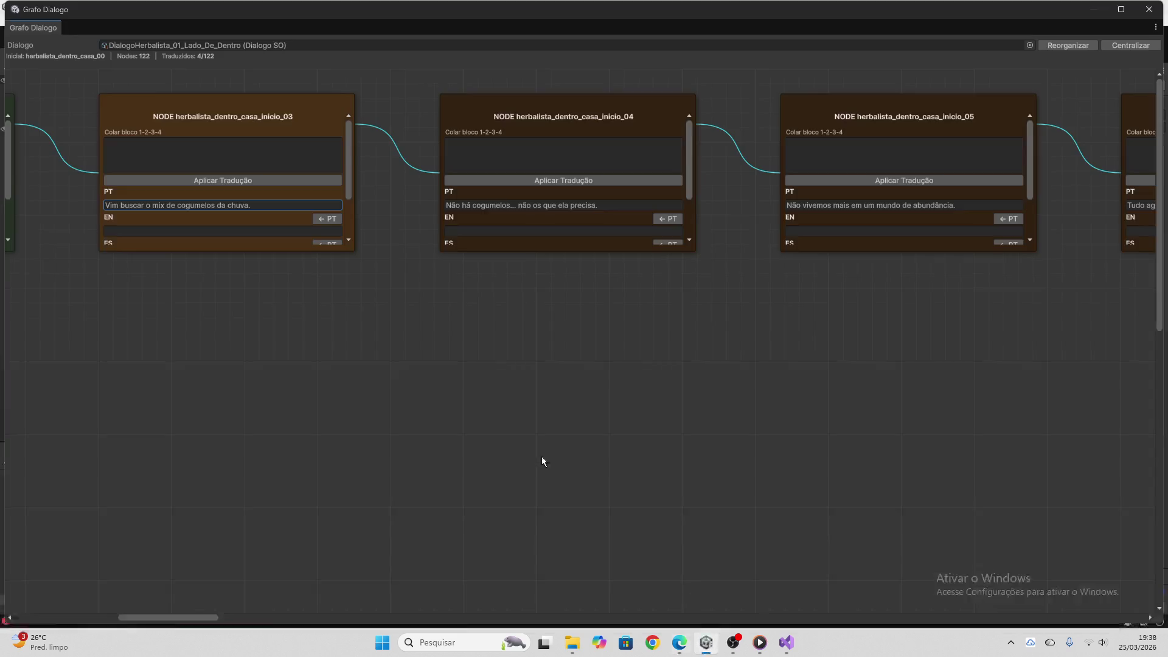
pyautogui.click(255, 162)
pyautogui.hotkey('ctrl', 'v')
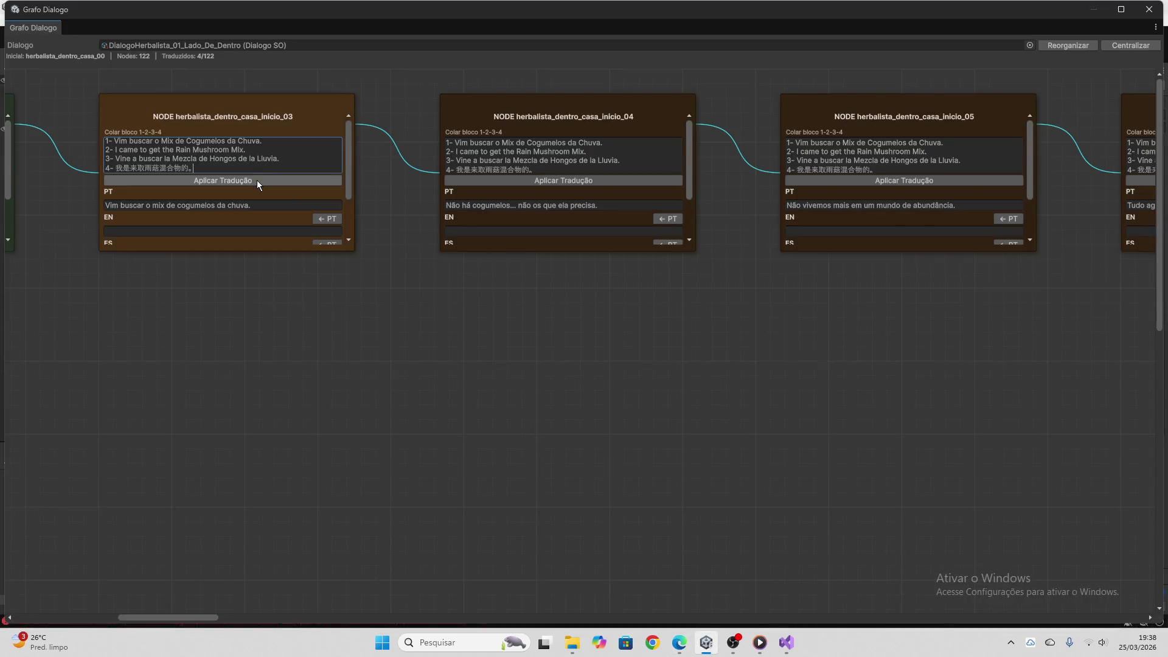
pyautogui.click(255, 180)
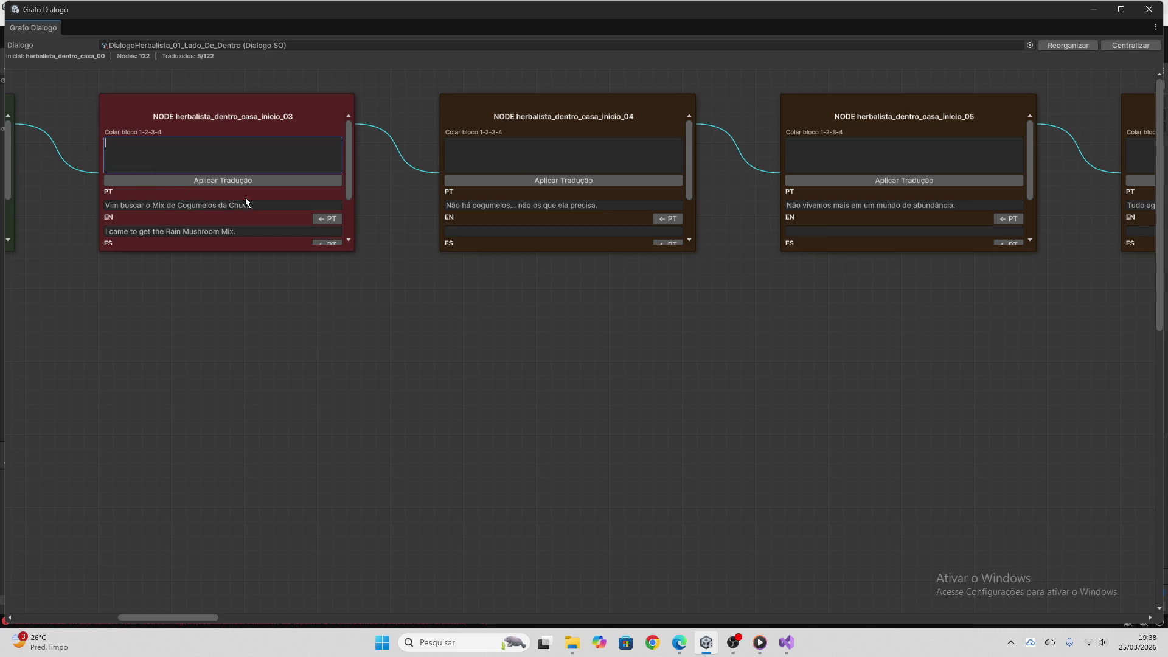
pyautogui.click(478, 203)
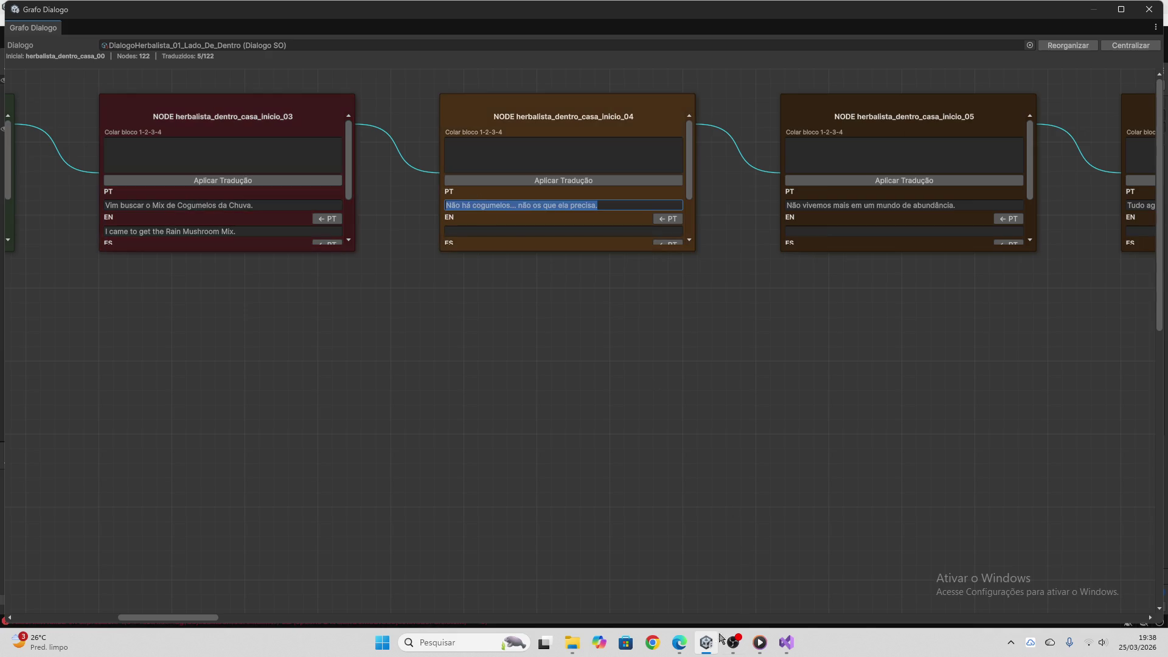
pyautogui.click(679, 642)
# Send node inicio_04's Portuguese line to ChatGPT and copy the translation reply
pyautogui.hotkey('ctrl', 'v')
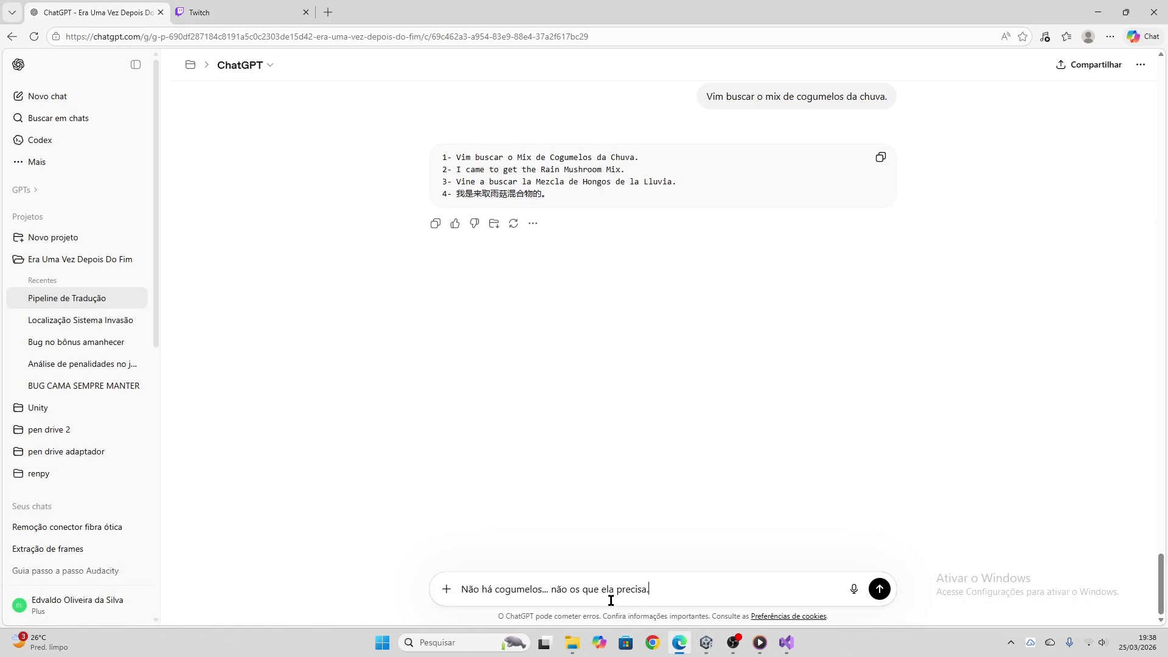
pyautogui.press('Return')
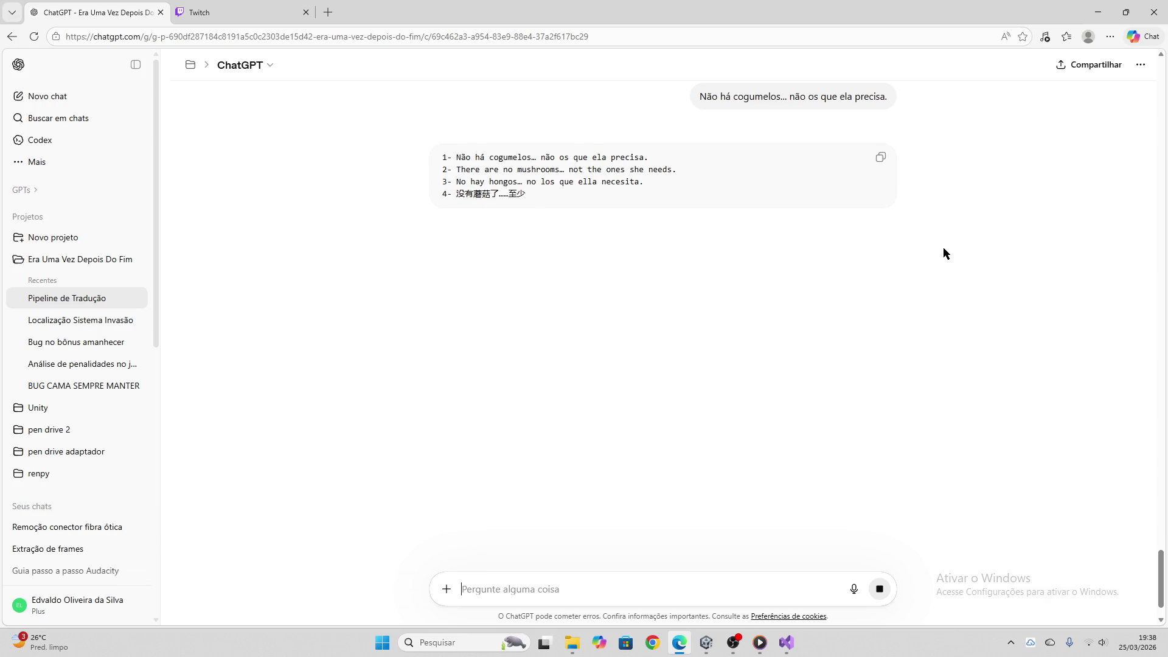
pyautogui.click(880, 157)
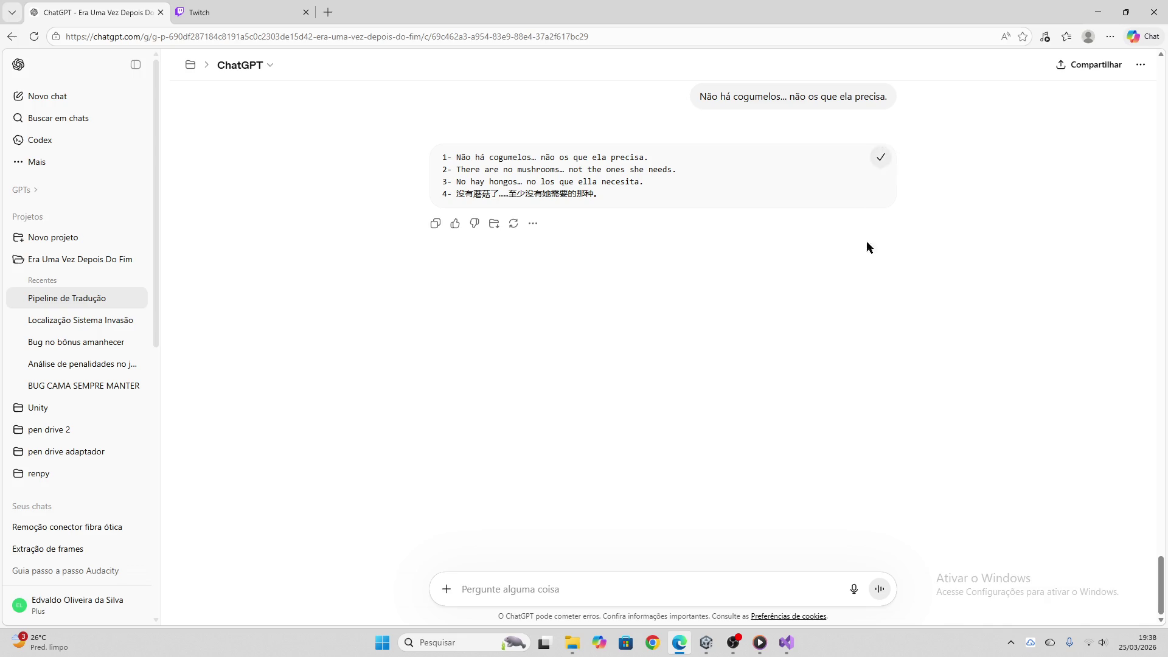
# Paste the translation into node inicio_04, clear its paste box, and select inicio_05's line
pyautogui.click(705, 642)
pyautogui.click(588, 152)
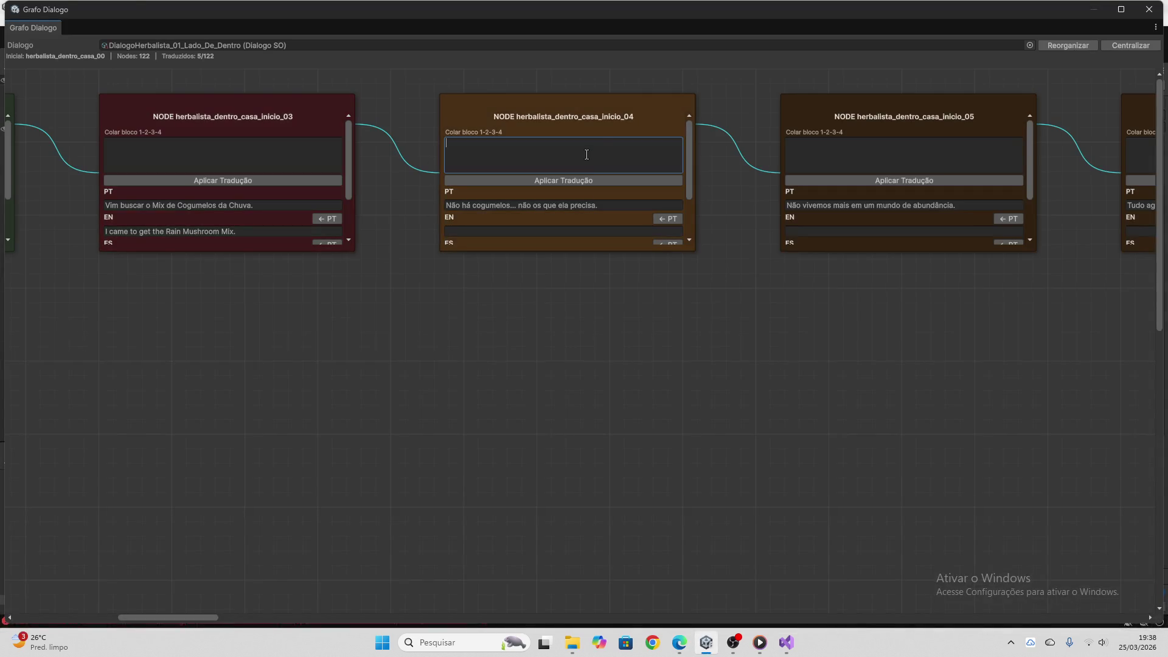
pyautogui.hotkey('ctrl', 'v')
pyautogui.moveTo(592, 159); pyautogui.dragTo(447, 141)
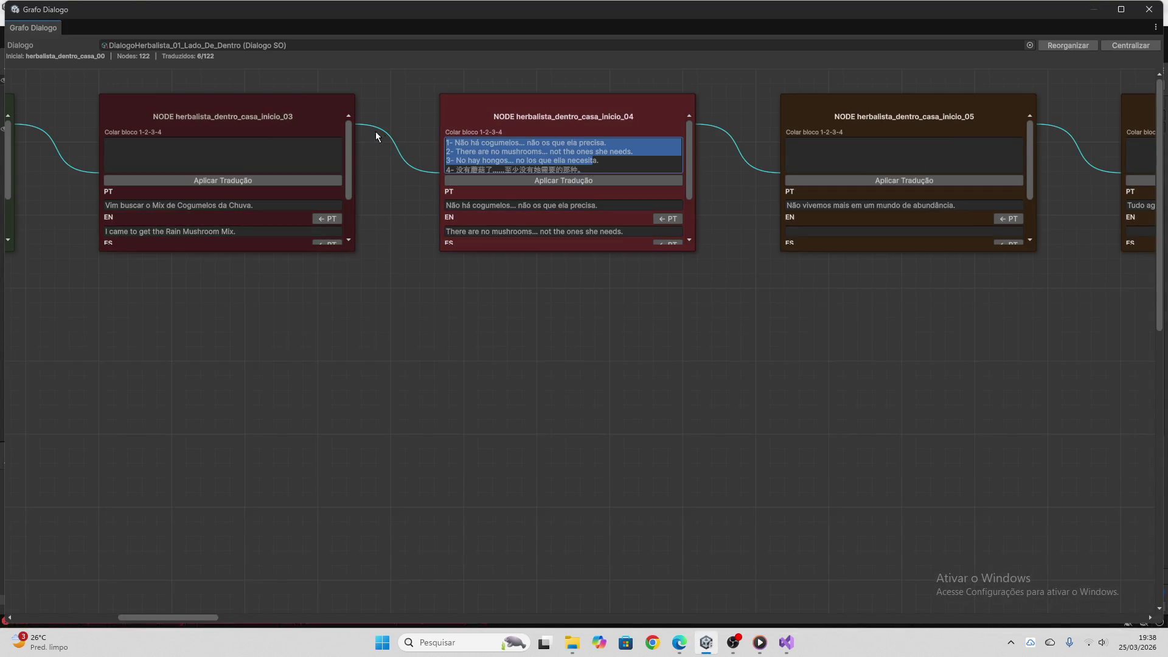
pyautogui.press('BackSpace')
pyautogui.hotkey('ctrl', 'a')
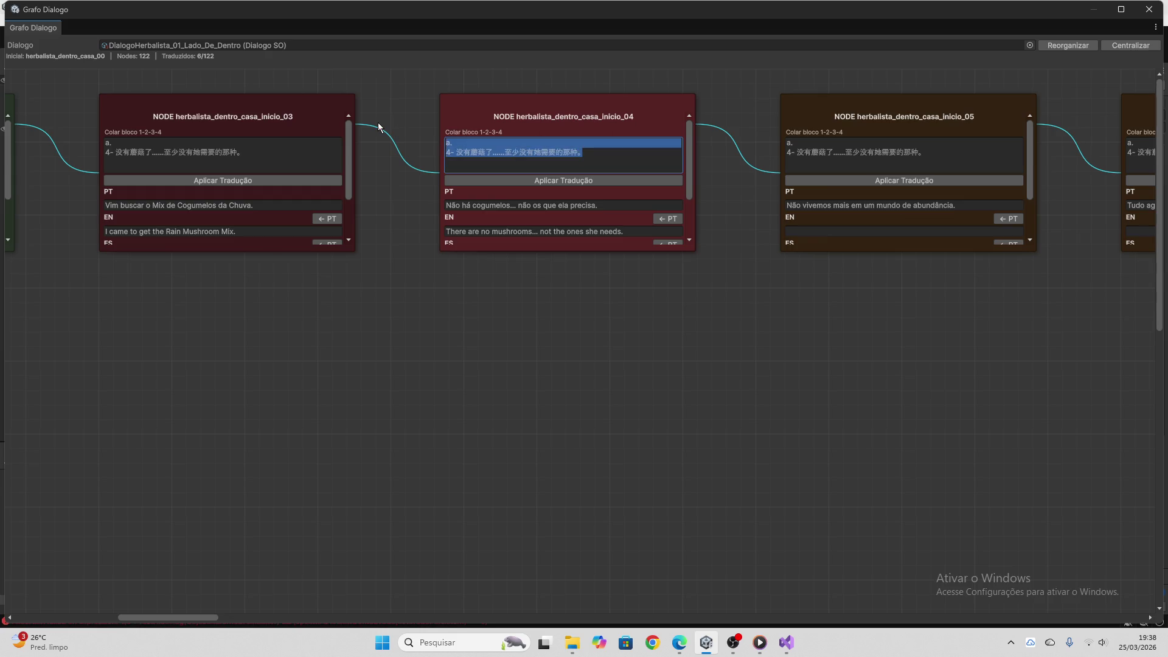
pyautogui.press('BackSpace')
pyautogui.click(797, 206)
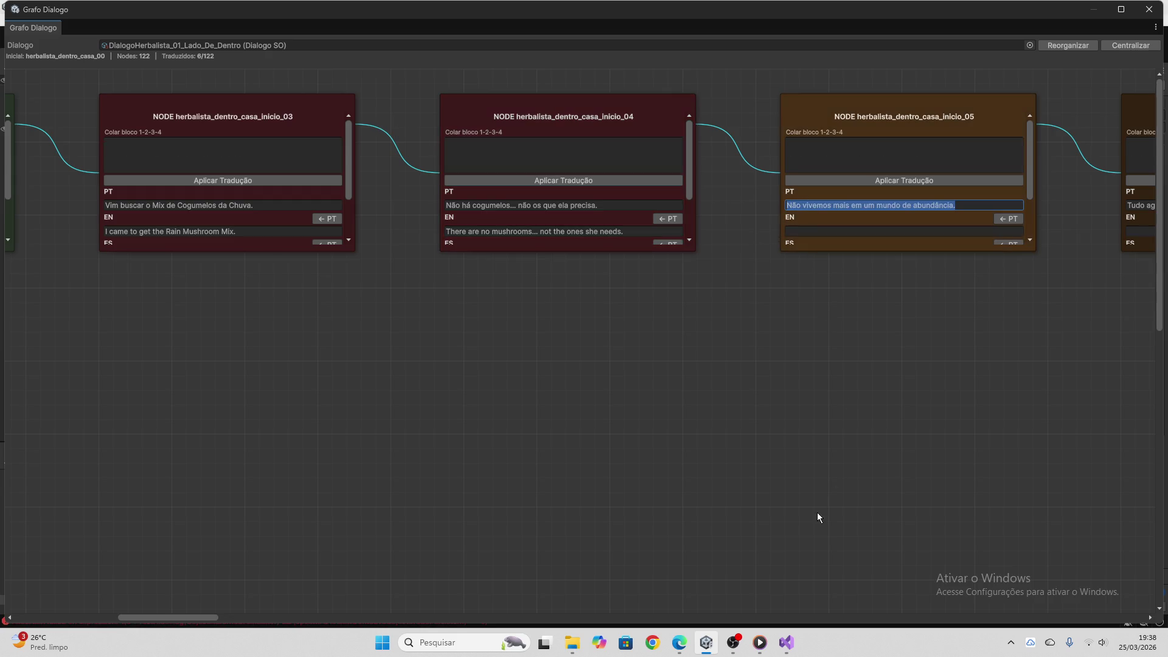
# Send node inicio_05's Portuguese line to ChatGPT and copy the translation reply
pyautogui.hotkey('ctrl', 'c')
pyautogui.click(679, 642)
pyautogui.hotkey('ctrl', 'v')
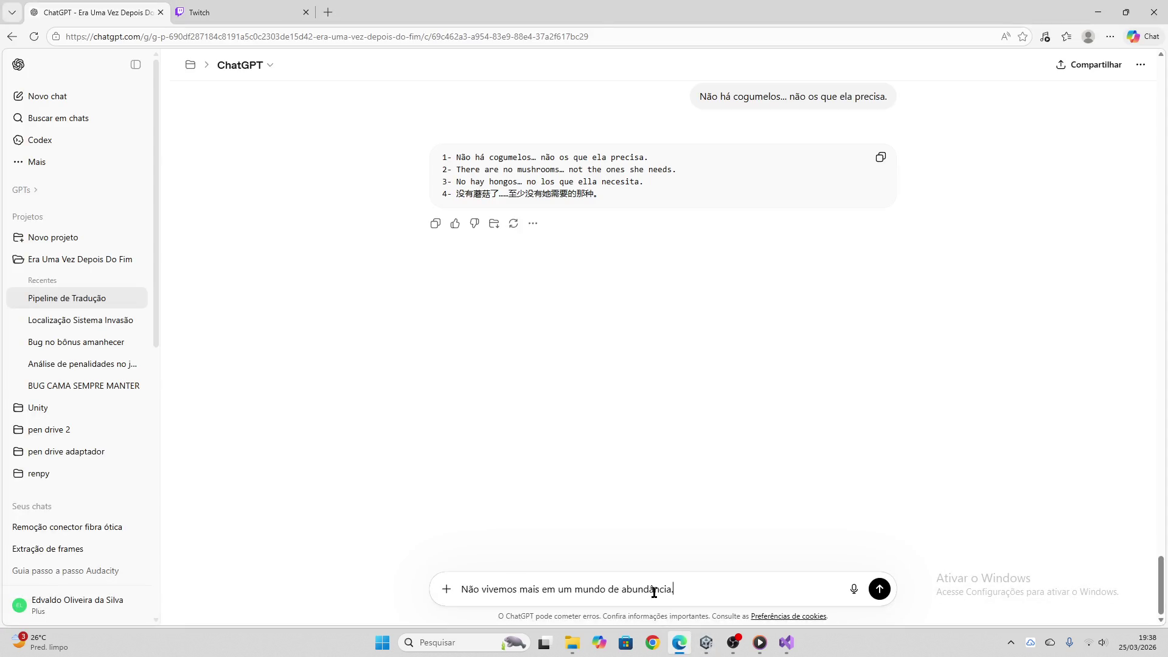
pyautogui.press('Return')
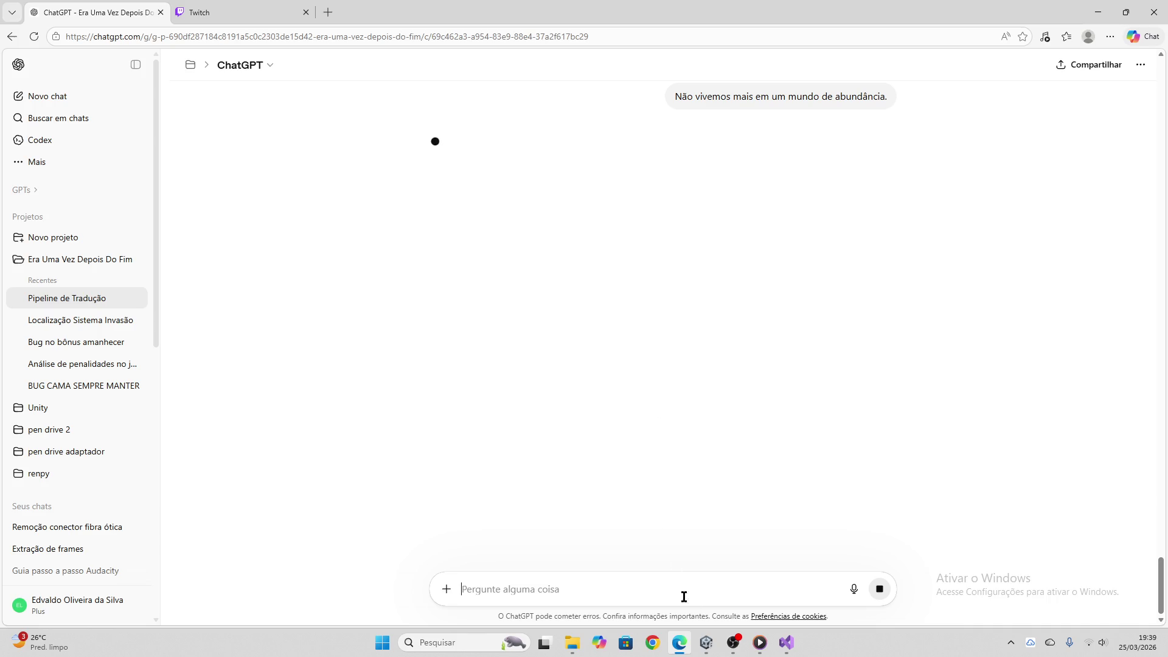
pyautogui.click(706, 643)
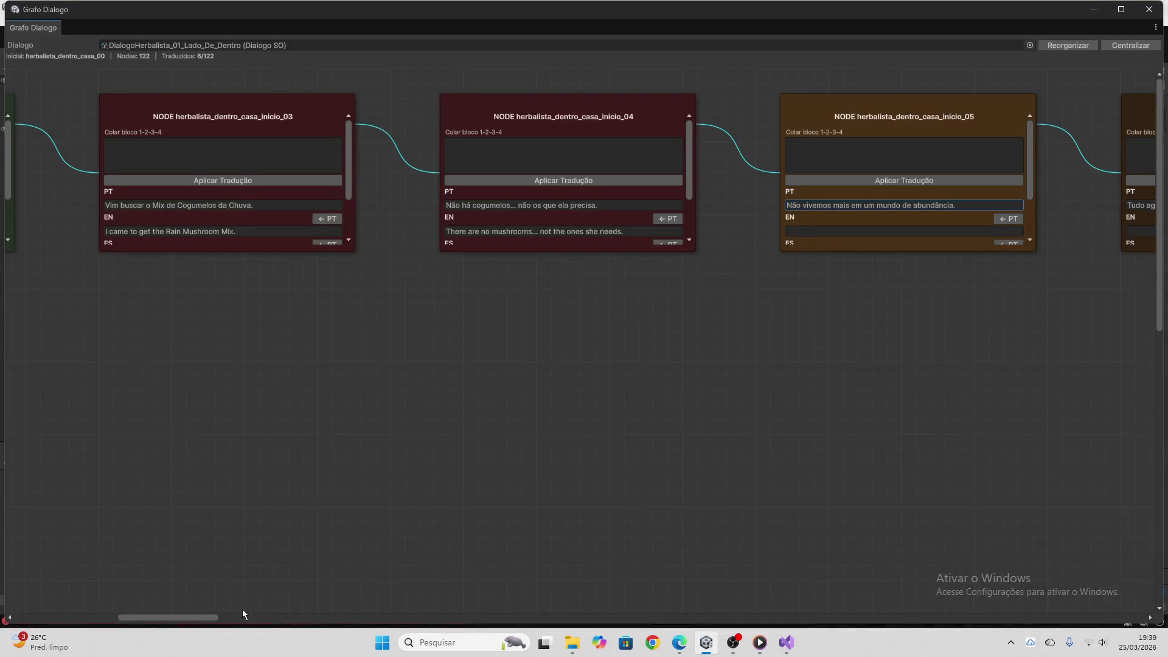
pyautogui.moveTo(216, 615); pyautogui.dragTo(275, 616)
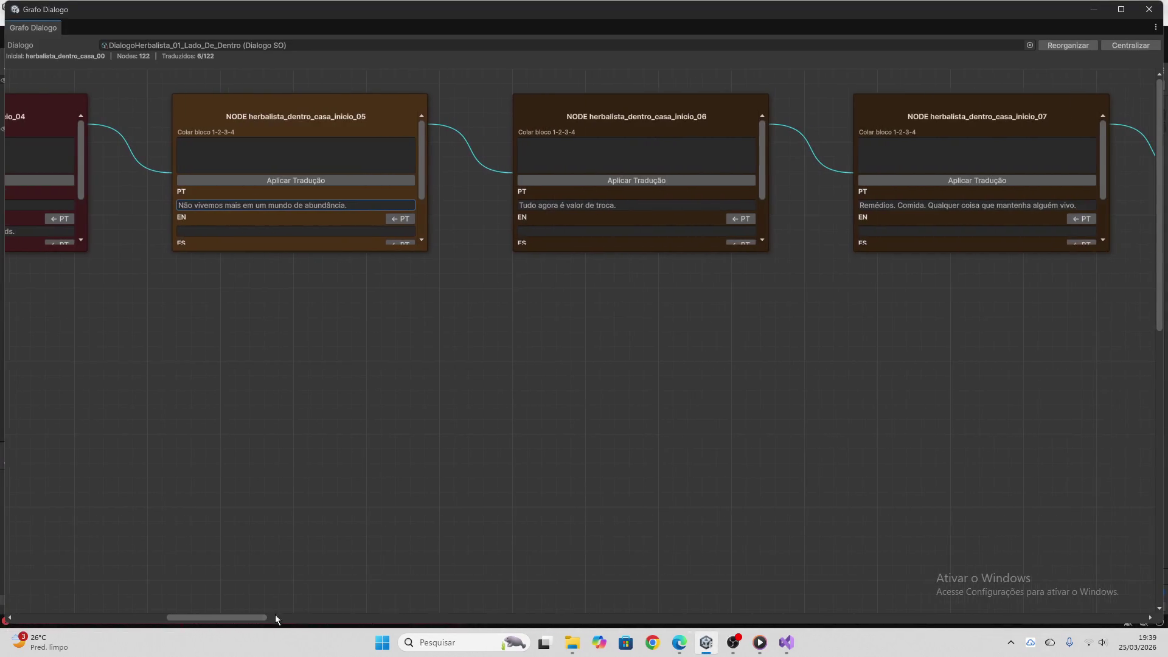
pyautogui.click(680, 640)
pyautogui.click(879, 160)
# Apply the translation block to node inicio_05 and clear its paste box
pyautogui.click(705, 643)
pyautogui.click(283, 158)
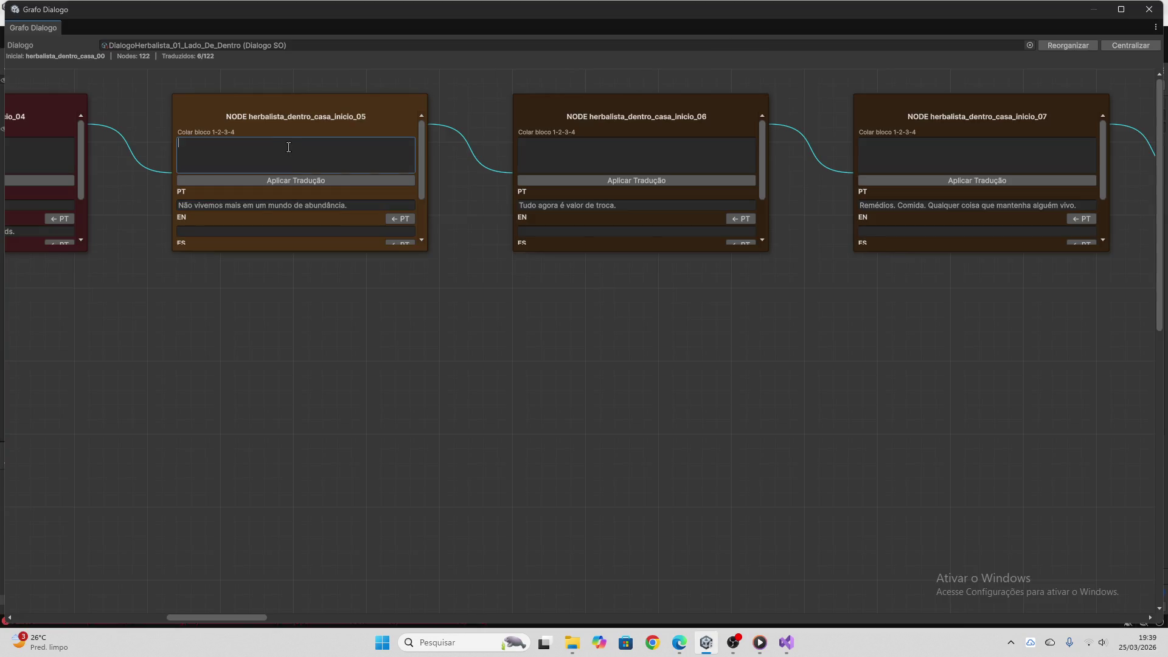
pyautogui.hotkey('ctrl', 'v')
pyautogui.click(302, 181)
pyautogui.hotkey('ctrl', 'a')
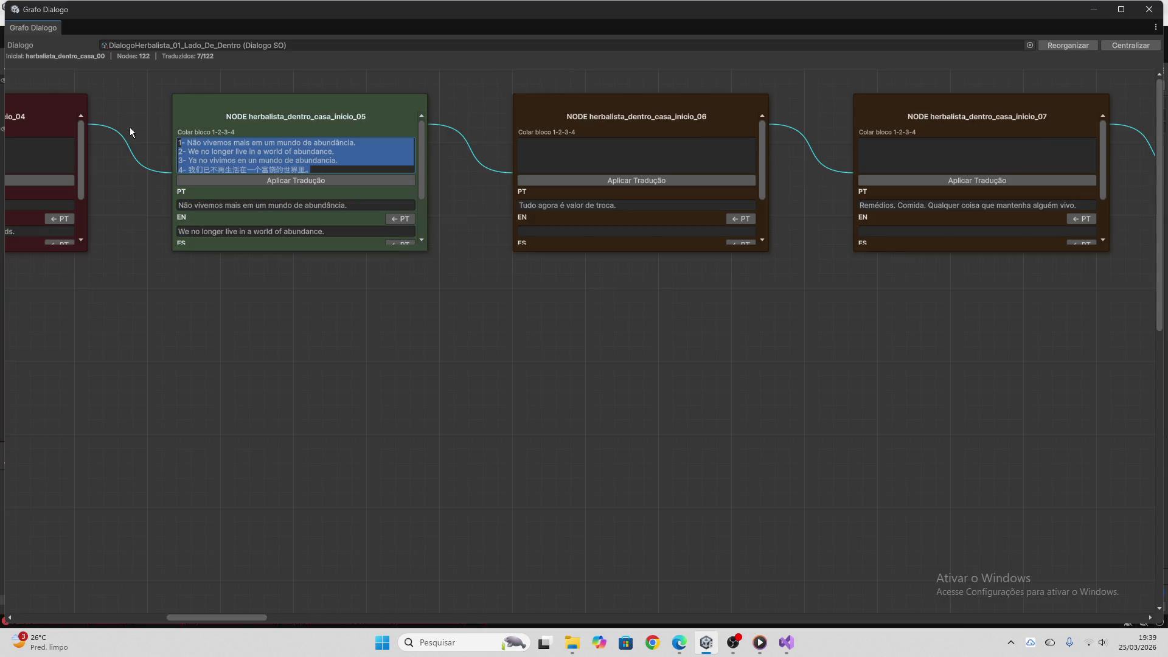
pyautogui.press('BackSpace')
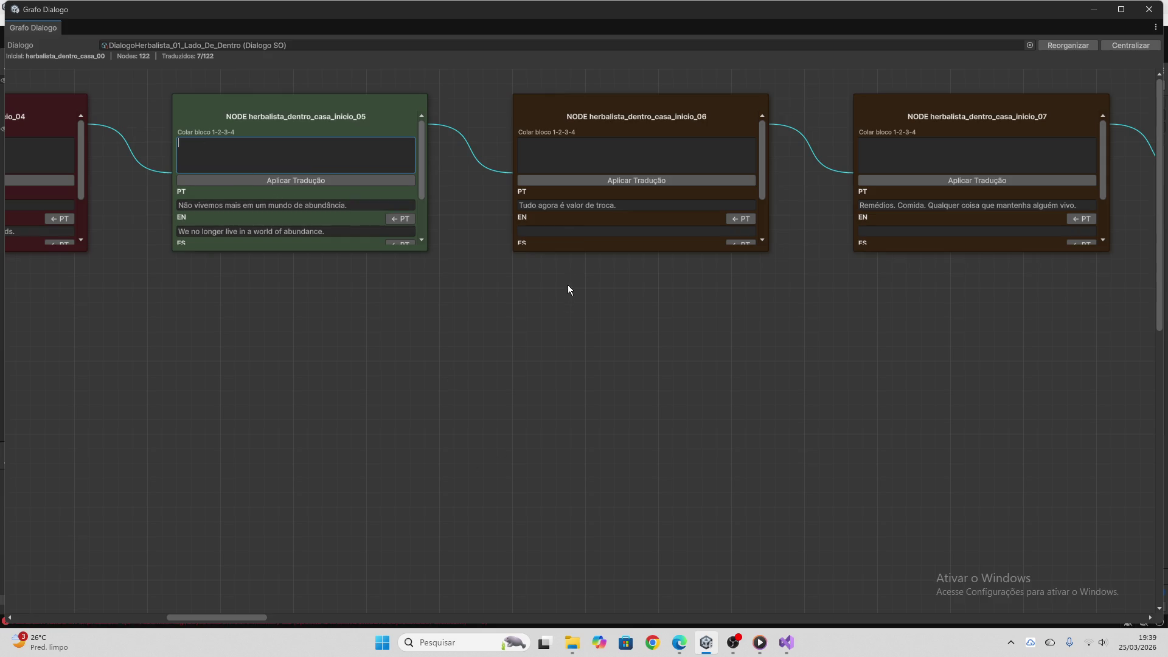
# Send node inicio_06's Portuguese line to ChatGPT and copy the translation reply
pyautogui.click(564, 207)
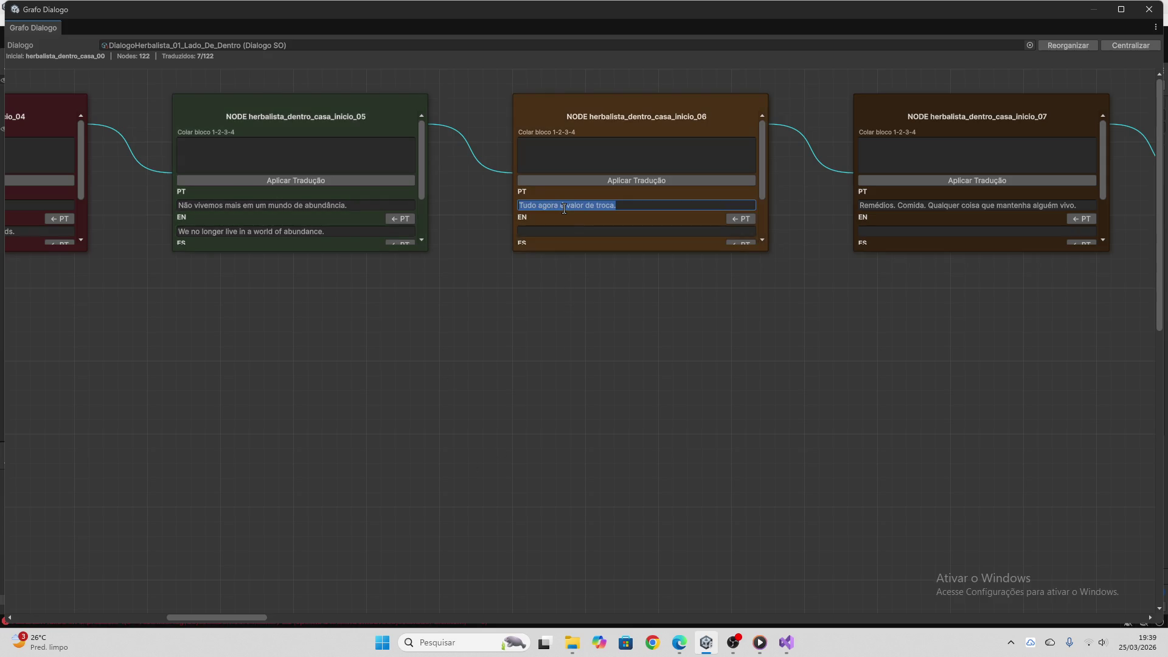
pyautogui.click(679, 643)
pyautogui.hotkey('ctrl', 'v')
pyautogui.press('Return')
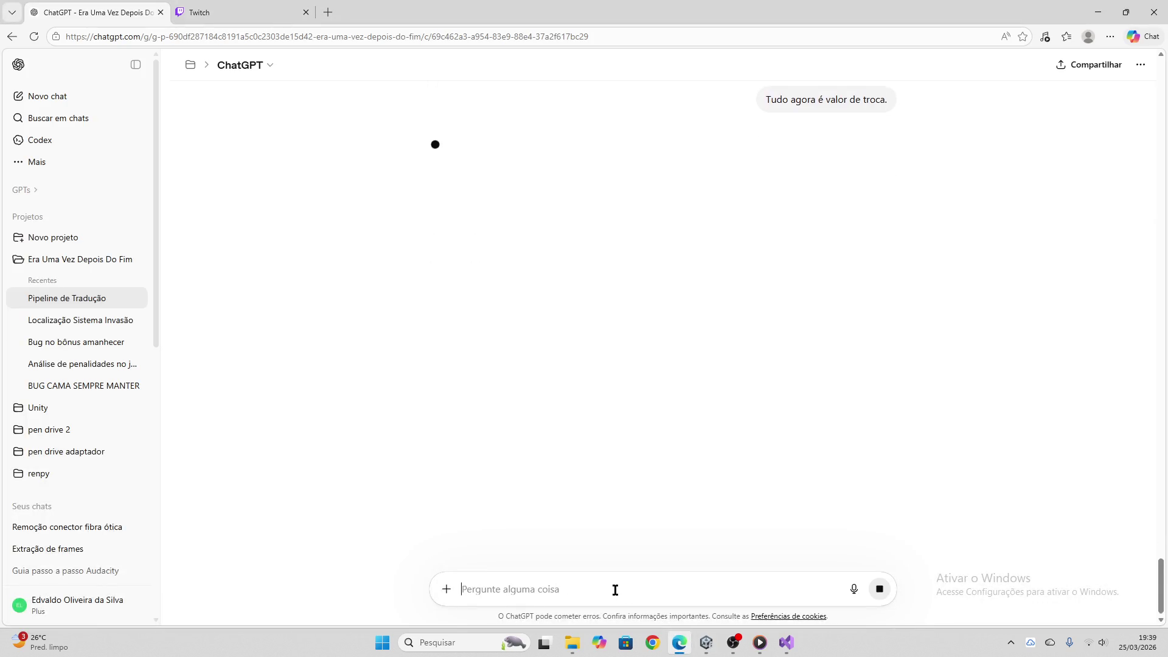
pyautogui.click(256, 9)
pyautogui.click(106, 6)
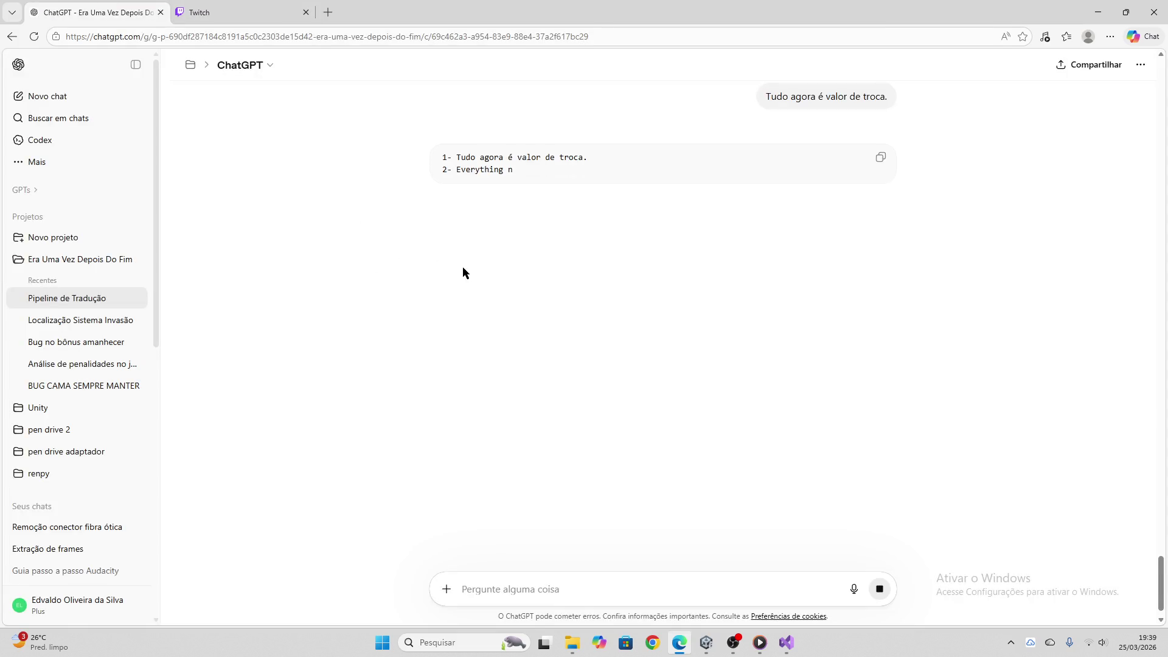
pyautogui.click(881, 157)
# Apply the four-language block to node inicio_06 and clear its paste box
pyautogui.click(705, 644)
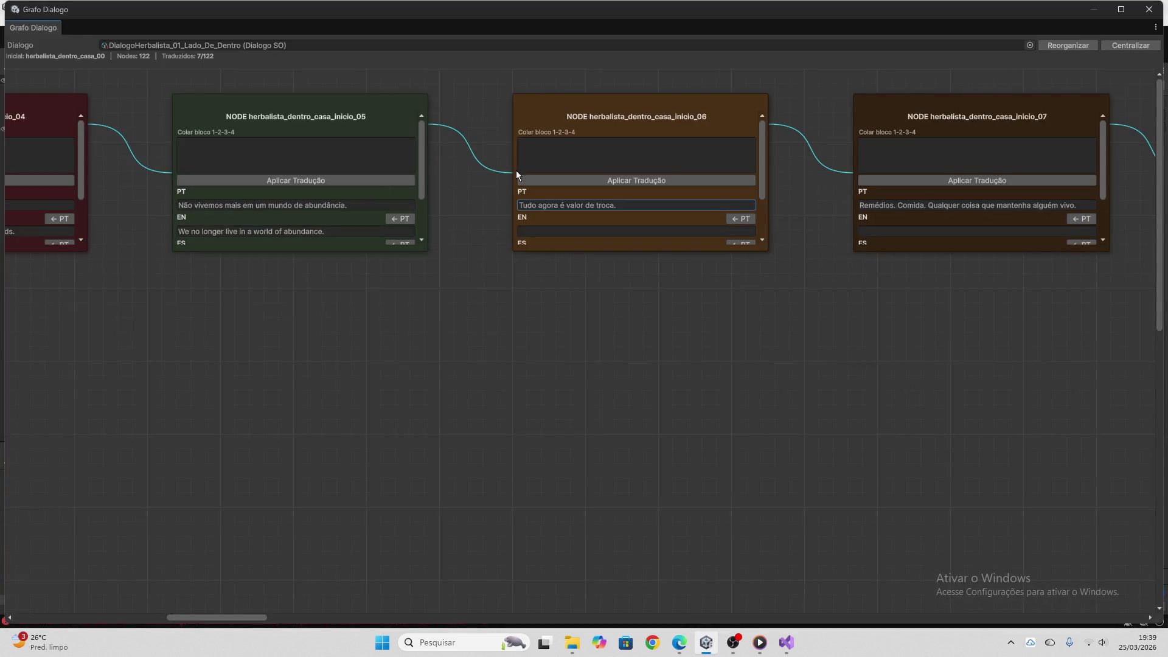
pyautogui.click(540, 169)
pyautogui.hotkey('ctrl', 'v')
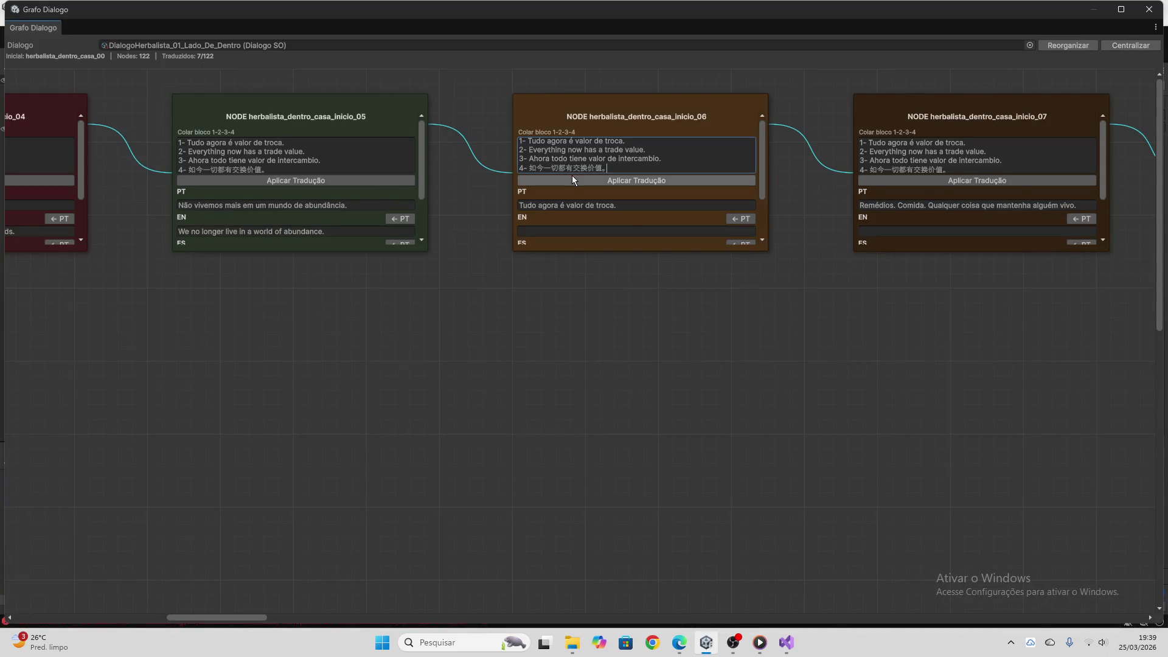
pyautogui.click(572, 178)
pyautogui.hotkey('ctrl', 'a')
pyautogui.press('Delete')
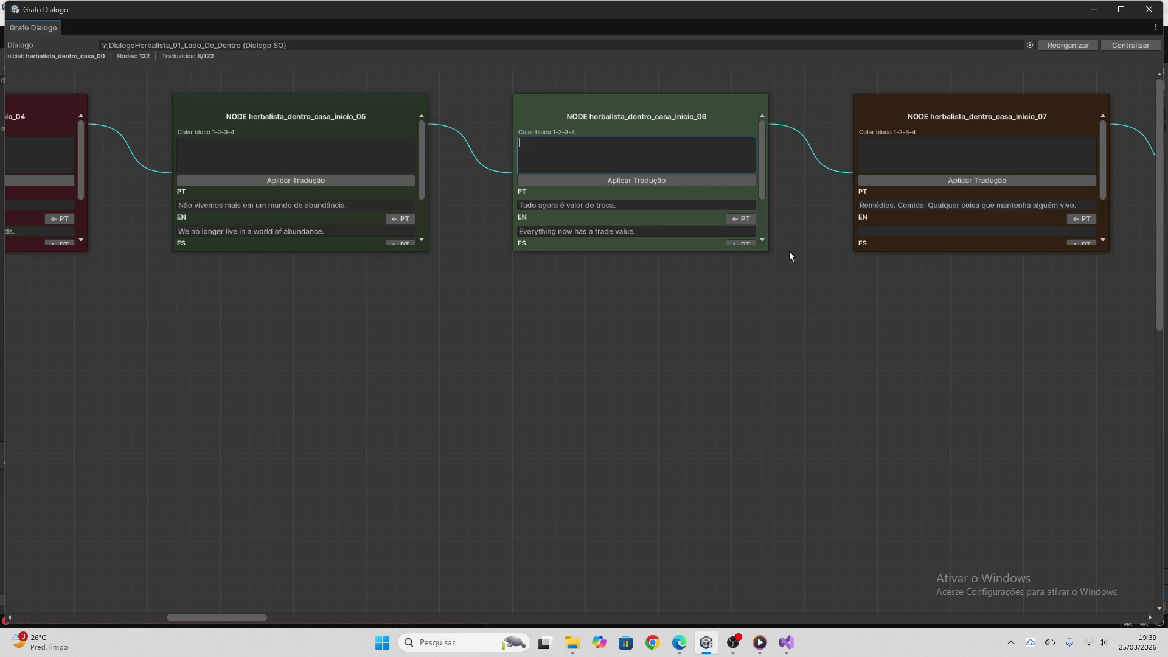
# Send node inicio_07's Portuguese line to ChatGPT and copy the translation block
pyautogui.click(899, 207)
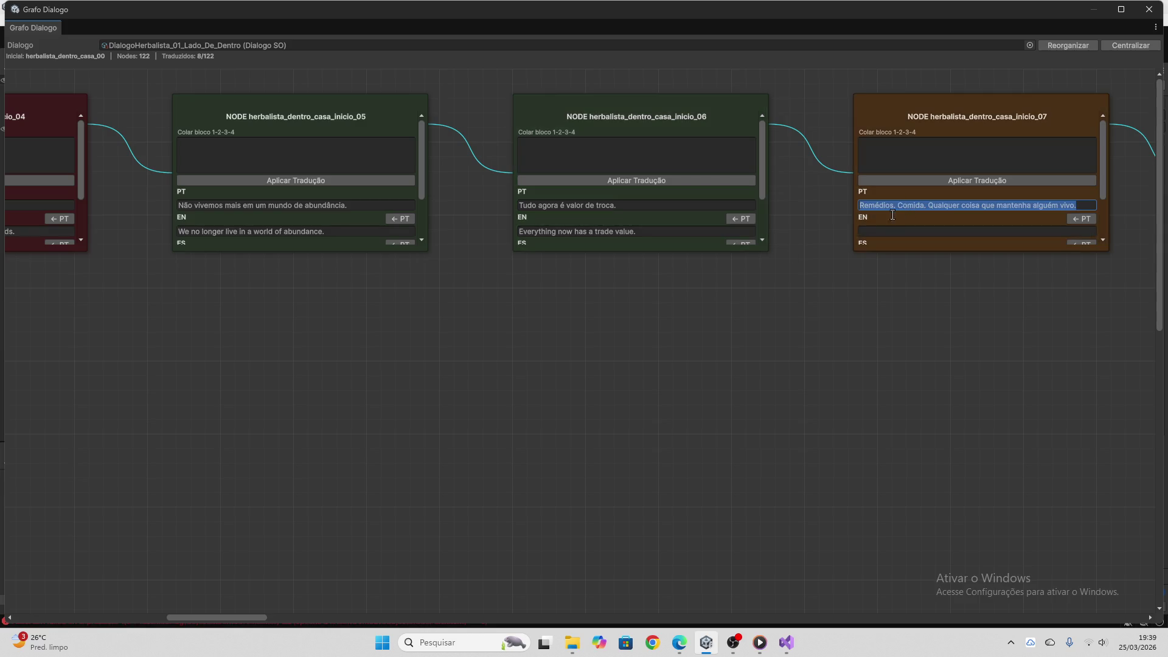
pyautogui.click(679, 642)
pyautogui.hotkey('ctrl', 'v')
pyautogui.press('Return')
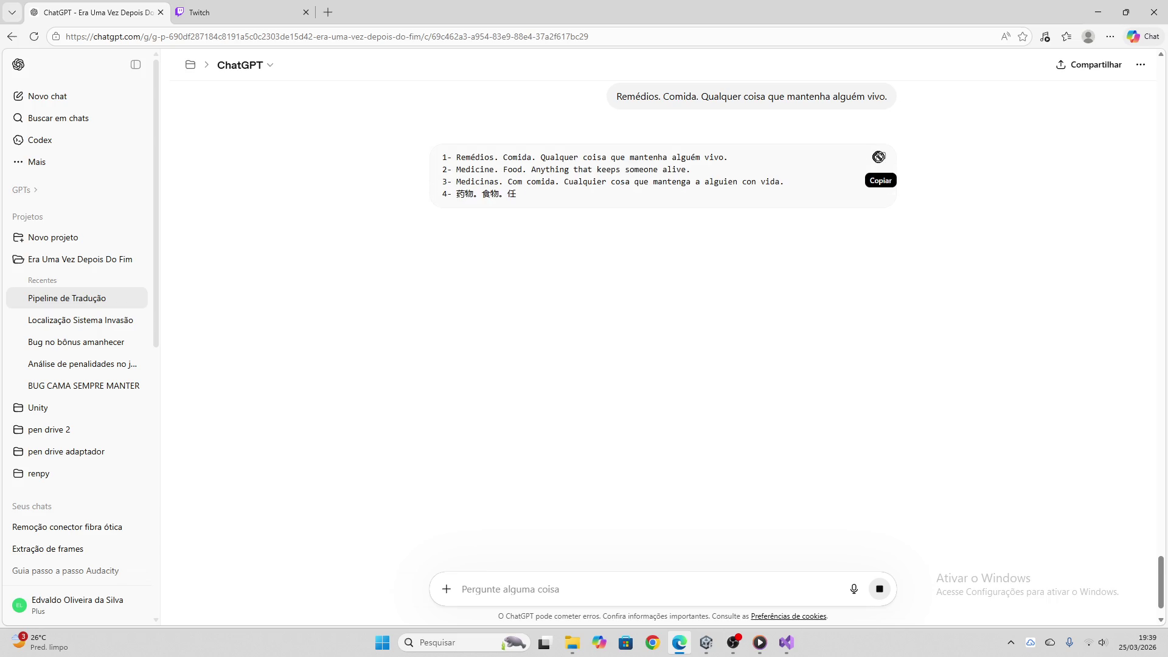
pyautogui.click(878, 156)
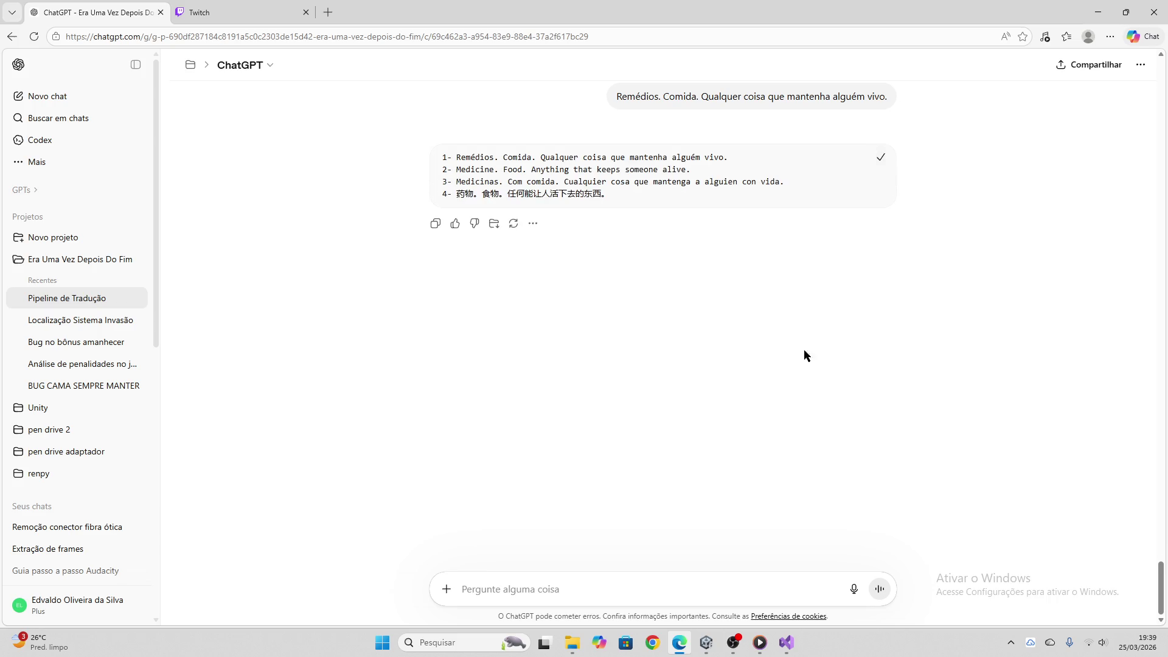
# Apply the translation block to node inicio_07 and clear its paste box
pyautogui.hotkey('alt', 'Tab')
pyautogui.click(913, 155)
pyautogui.hotkey('ctrl', 'v')
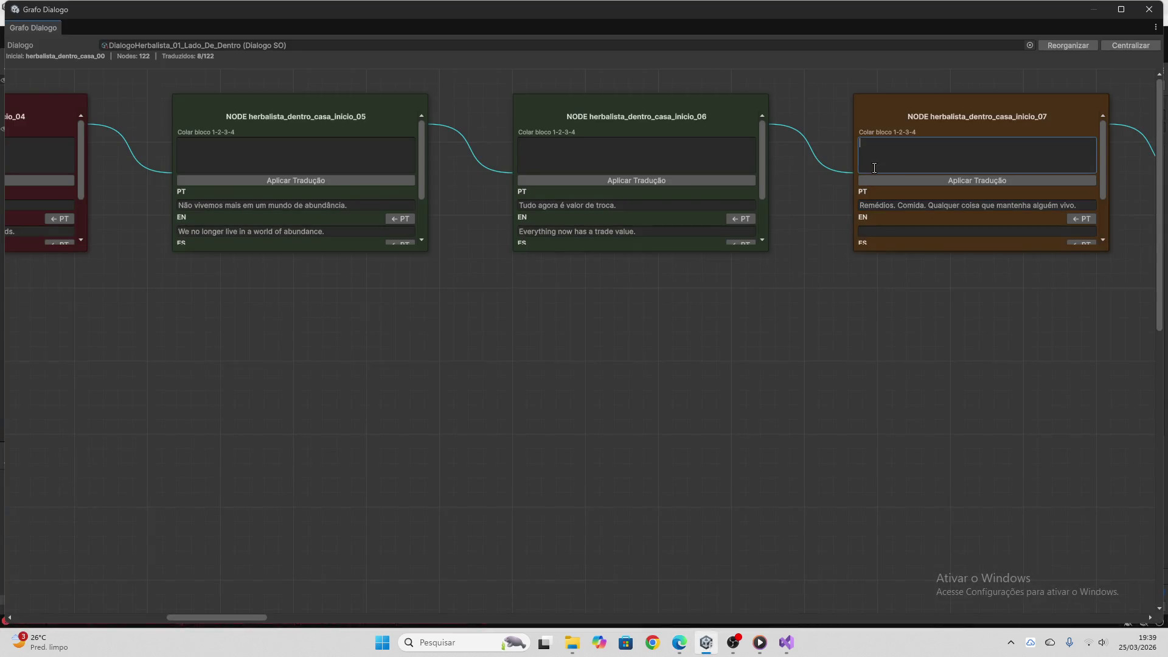
pyautogui.click(900, 181)
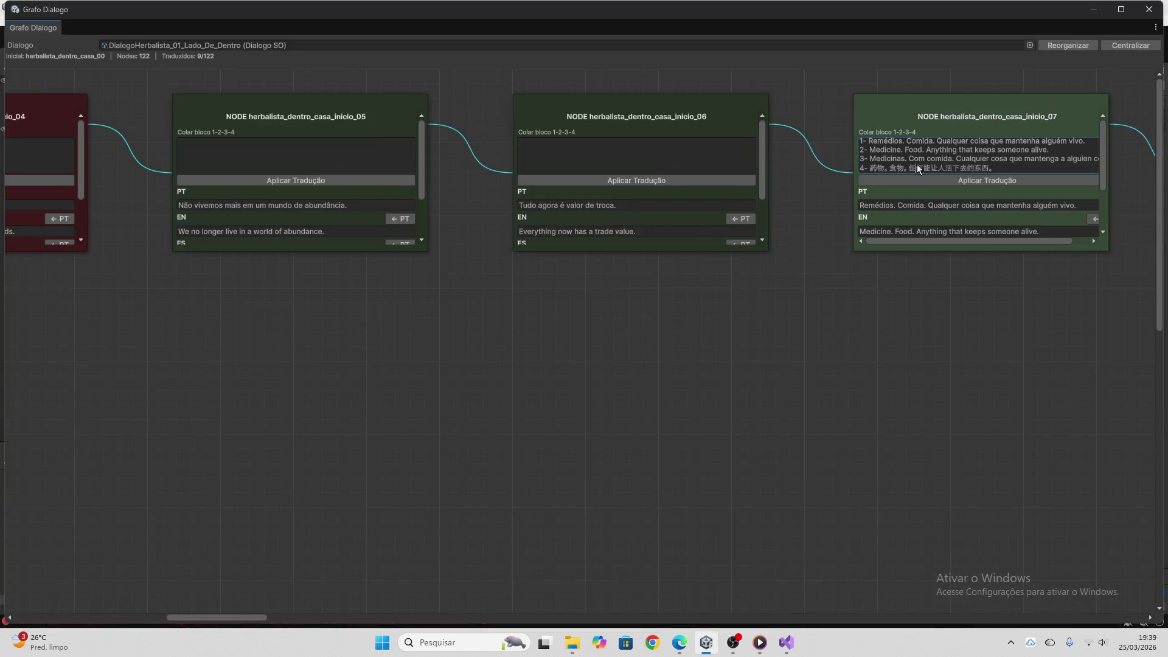
pyautogui.hotkey('ctrl', 'a')
pyautogui.press('BackSpace')
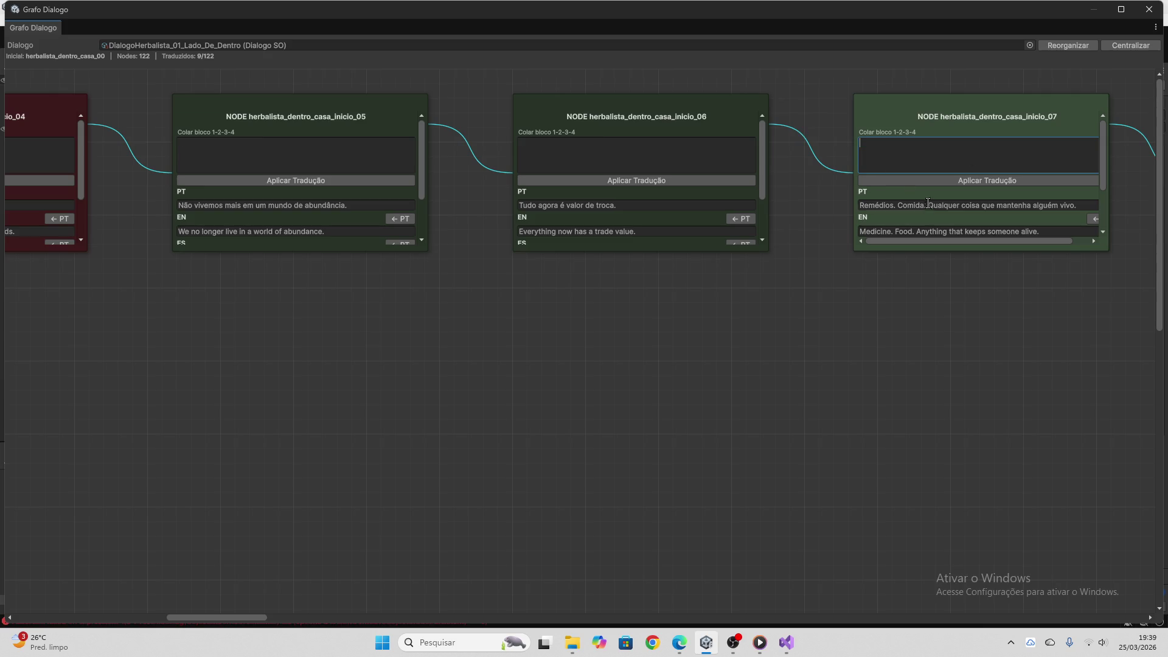
pyautogui.moveTo(203, 615); pyautogui.dragTo(292, 616)
# Send node inicio_08's Portuguese line about contaminated food to ChatGPT and copy the reply
pyautogui.click(201, 205)
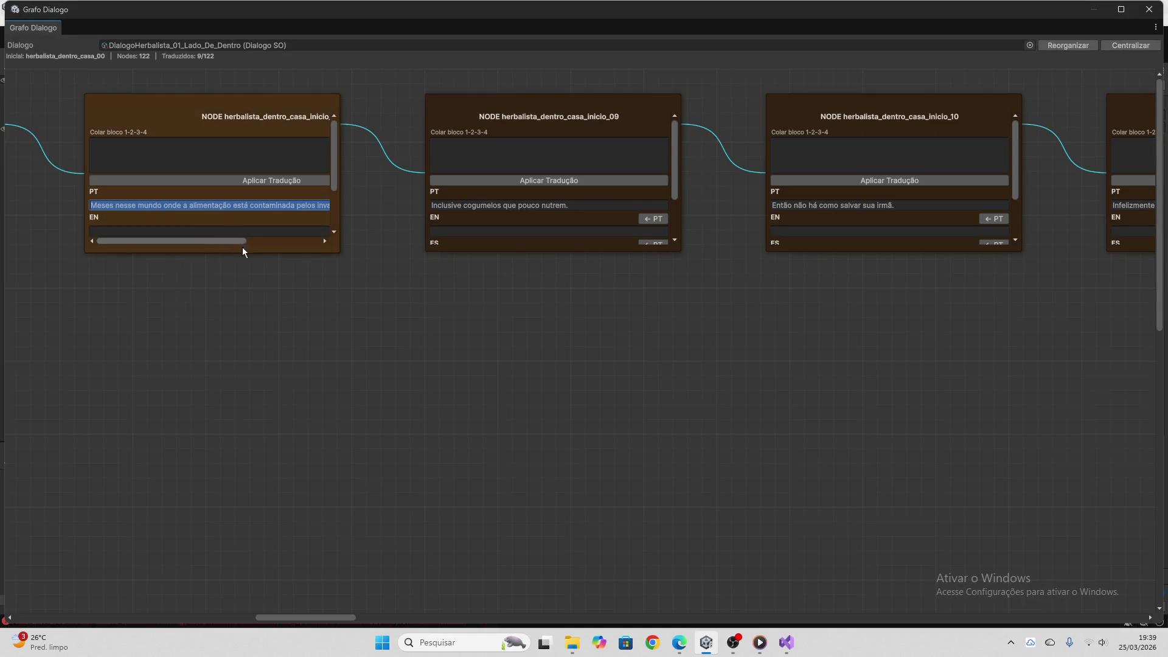
pyautogui.click(679, 643)
pyautogui.hotkey('ctrl', 'v')
pyautogui.press('Return')
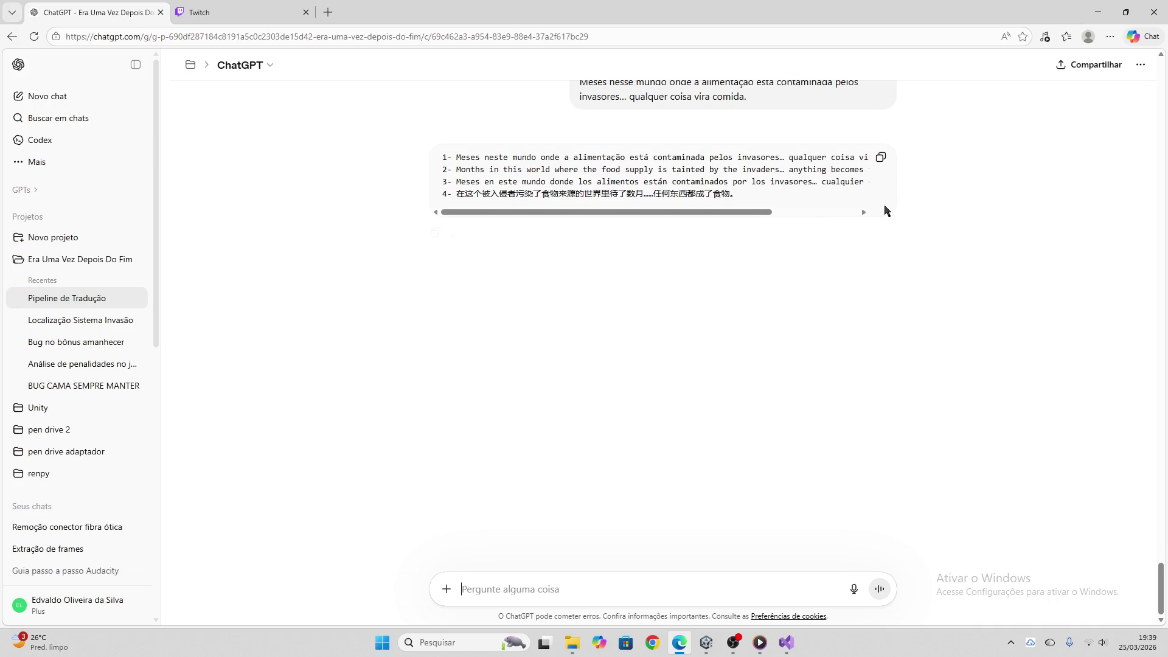
pyautogui.click(881, 157)
# Apply the EN/ES/ZH translations to node inicio_08 and clear its paste box, reaching 10/122
pyautogui.click(700, 651)
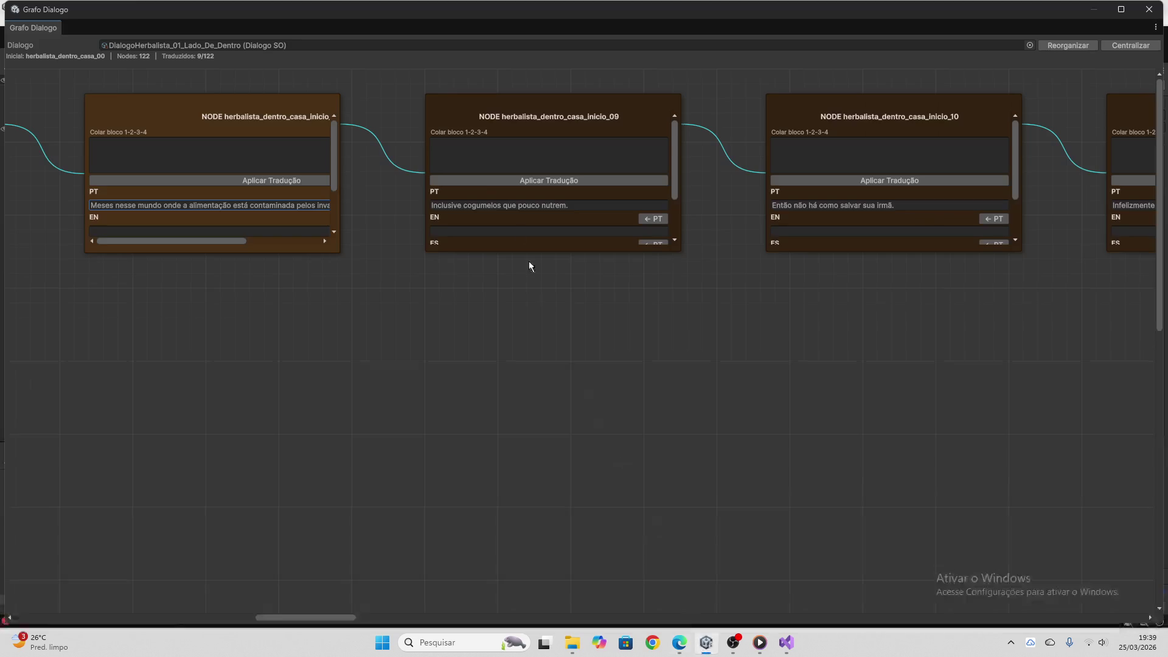
pyautogui.click(272, 181)
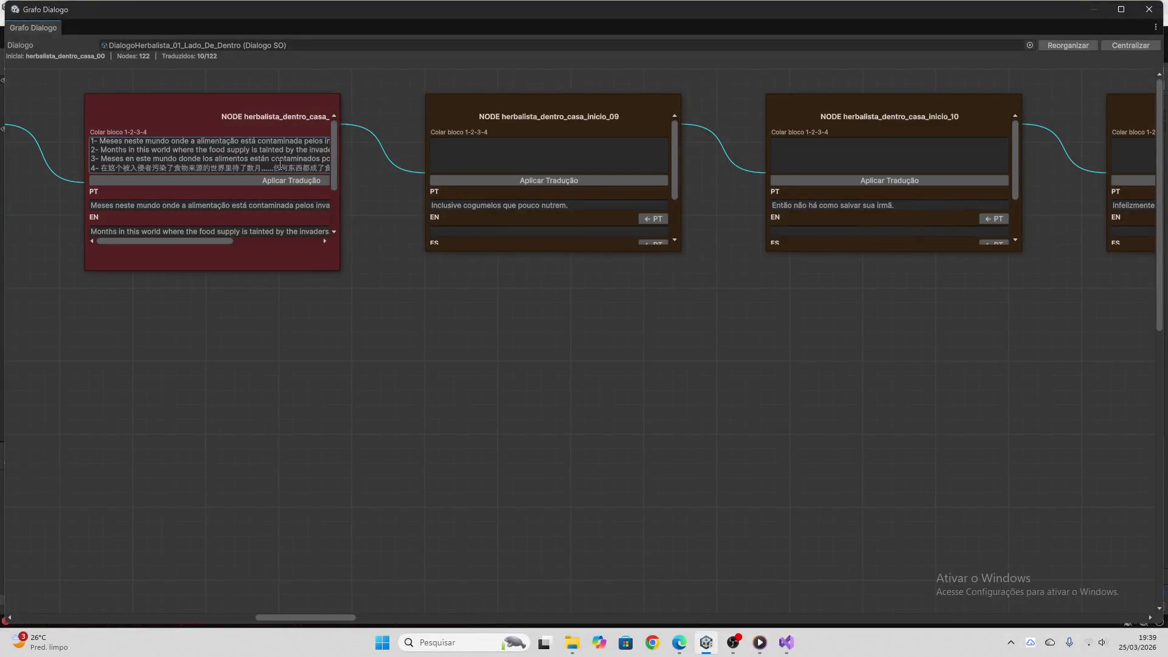
pyautogui.click(118, 146)
pyautogui.hotkey('ctrl', 'a')
pyautogui.press('BackSpace')
pyautogui.scroll(-3, 243, 183)
# Translate node inicio_09's Portuguese line in ChatGPT, apply it, and clear its paste box
pyautogui.click(499, 203)
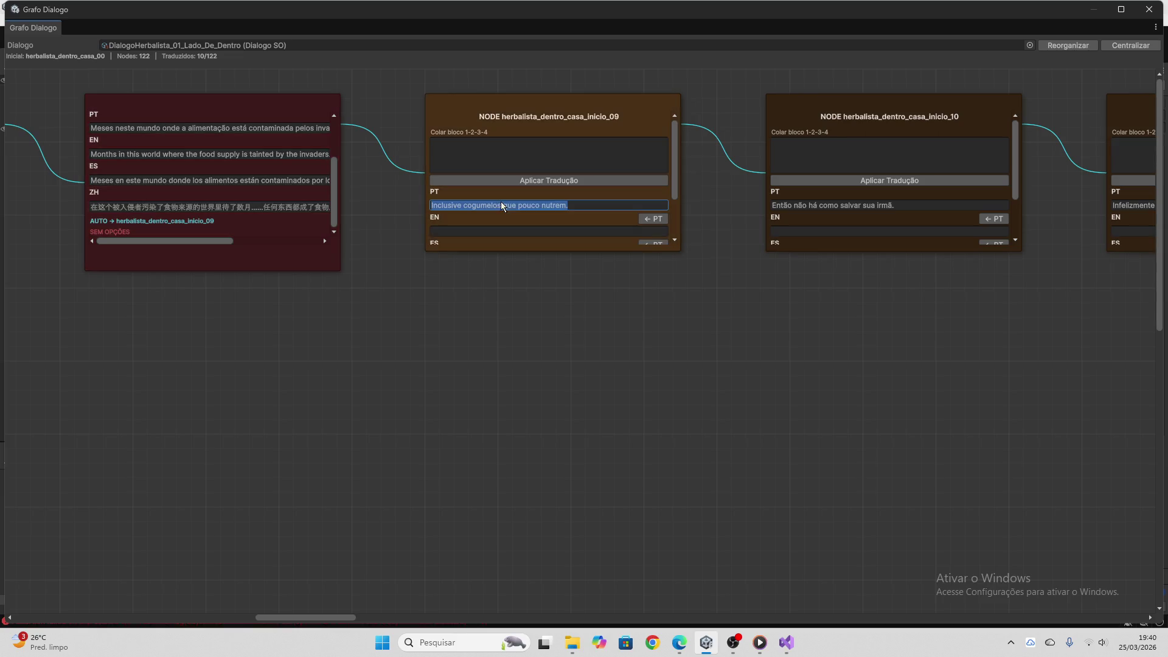
pyautogui.hotkey('ctrl', 'c')
pyautogui.click(680, 643)
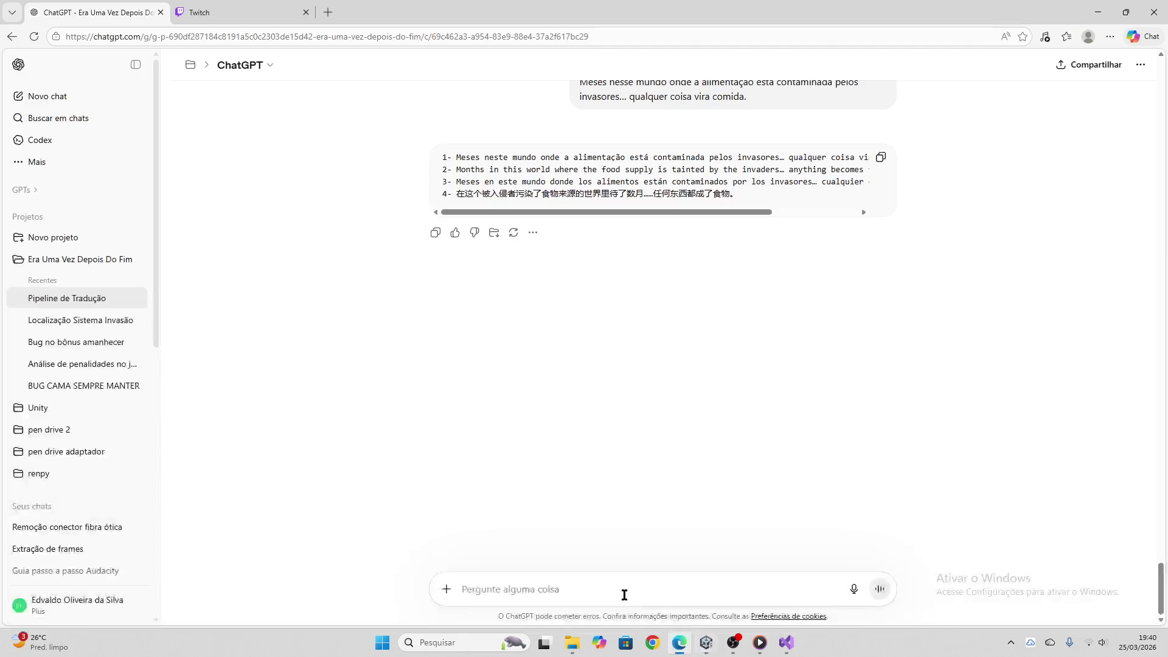
pyautogui.click(586, 580)
pyautogui.hotkey('ctrl', 'v')
pyautogui.press('Return')
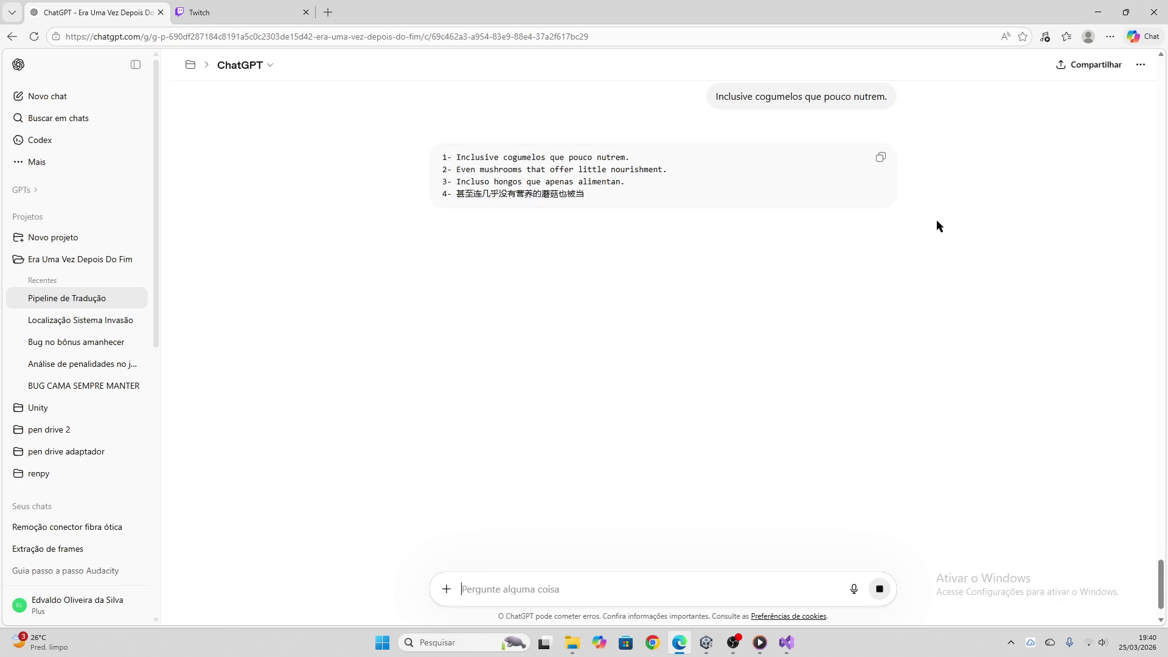
pyautogui.click(706, 642)
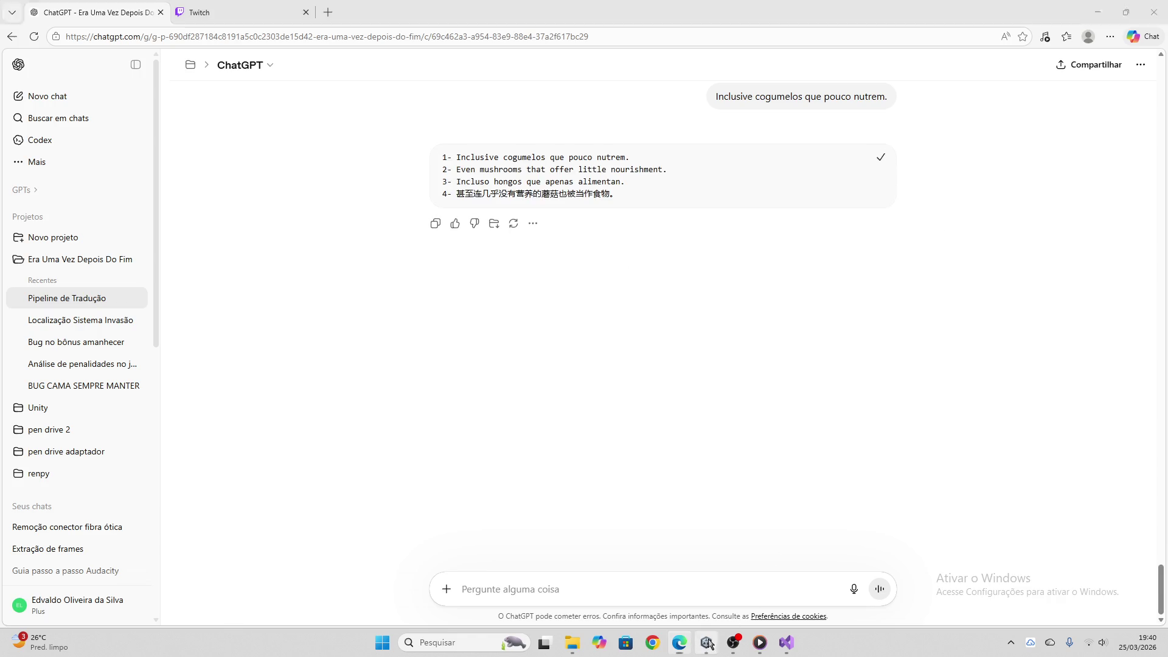
pyautogui.click(523, 179)
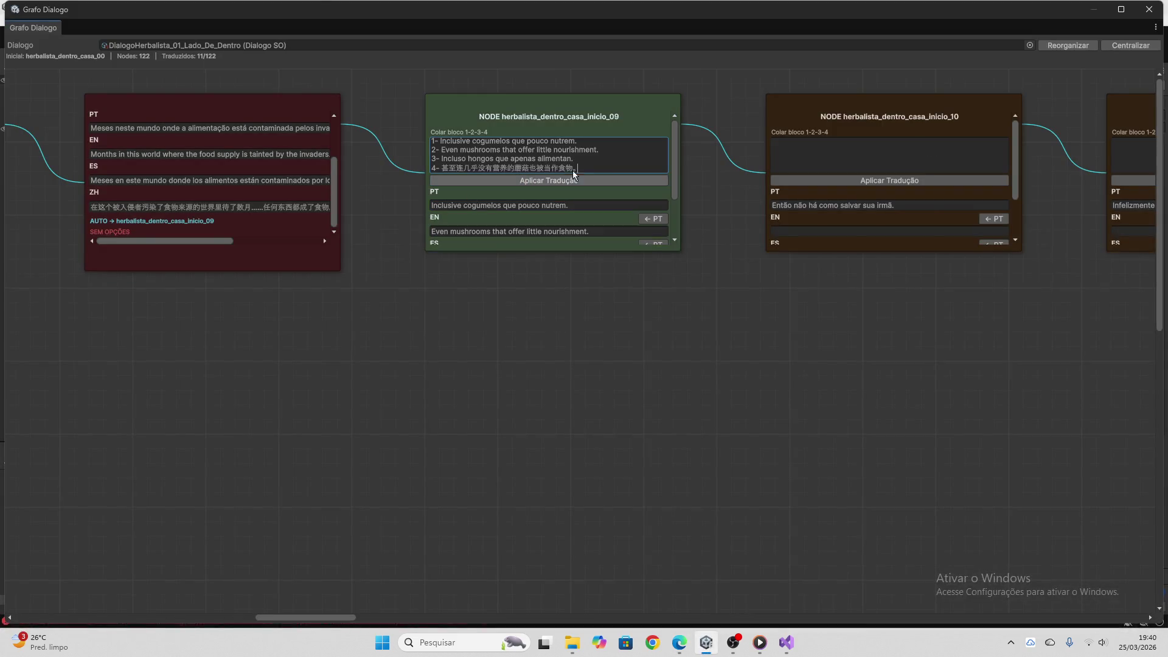
pyautogui.moveTo(577, 170); pyautogui.dragTo(426, 130)
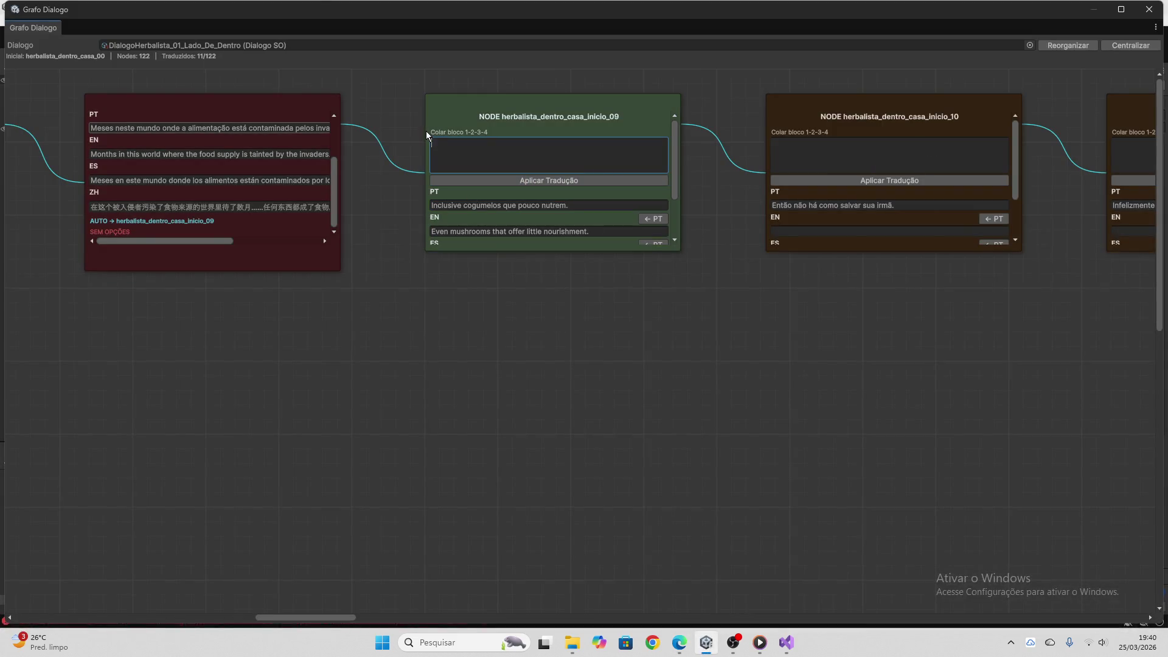
pyautogui.click(548, 181)
# Get ChatGPT's EN/ES/ZH block for node inicio_10 and apply it to the node
pyautogui.moveTo(321, 616); pyautogui.dragTo(370, 616)
pyautogui.click(290, 208)
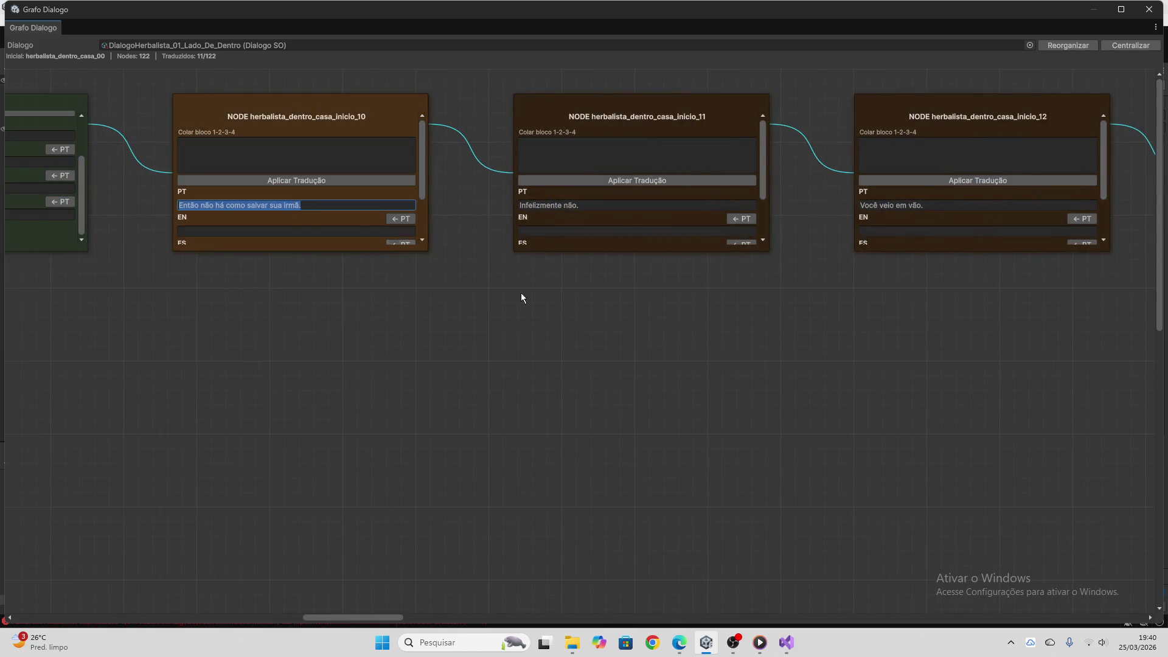
pyautogui.hotkey('alt', 'Tab')
pyautogui.hotkey('ctrl', 'v')
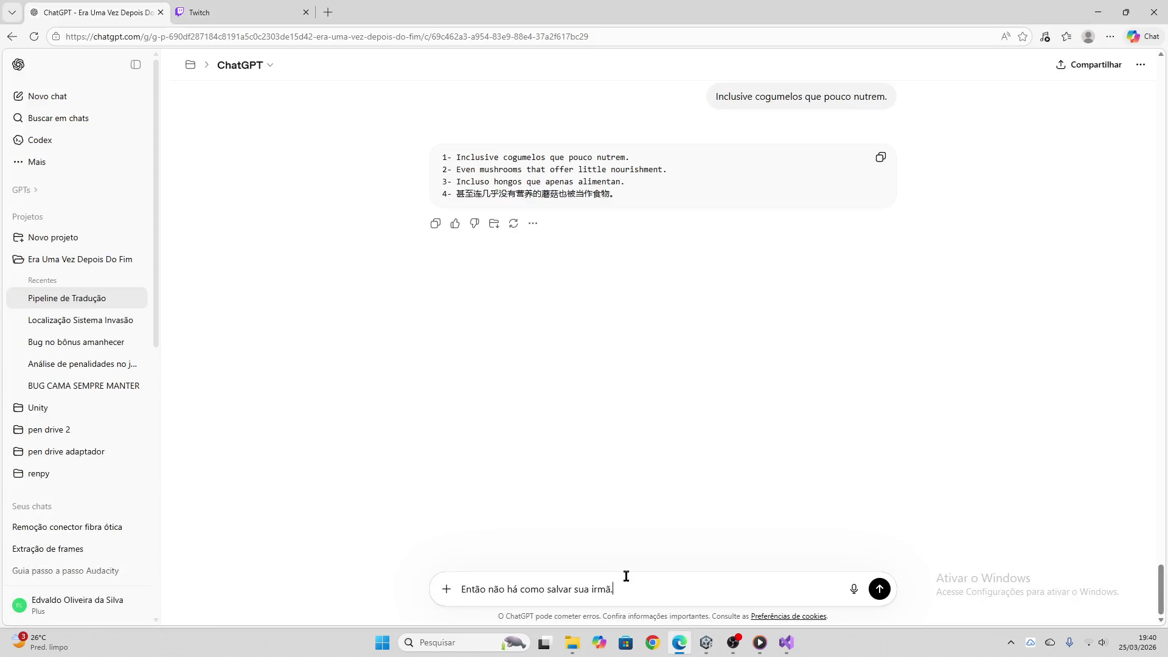
pyautogui.press('Return')
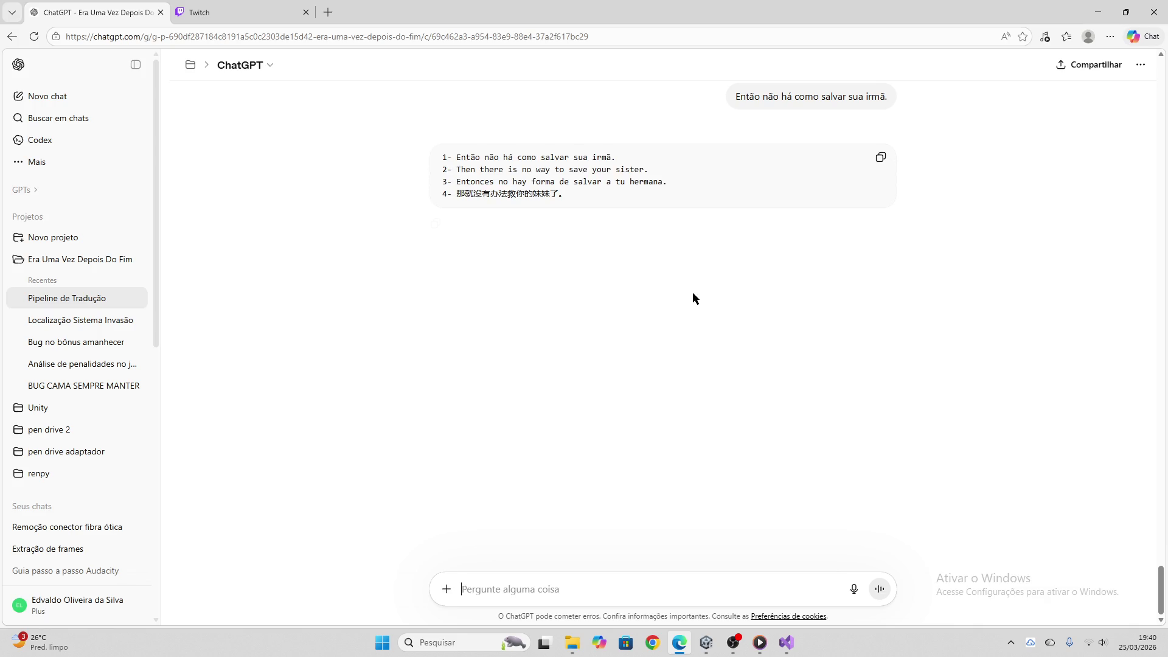
pyautogui.click(880, 157)
pyautogui.click(706, 642)
pyautogui.click(347, 164)
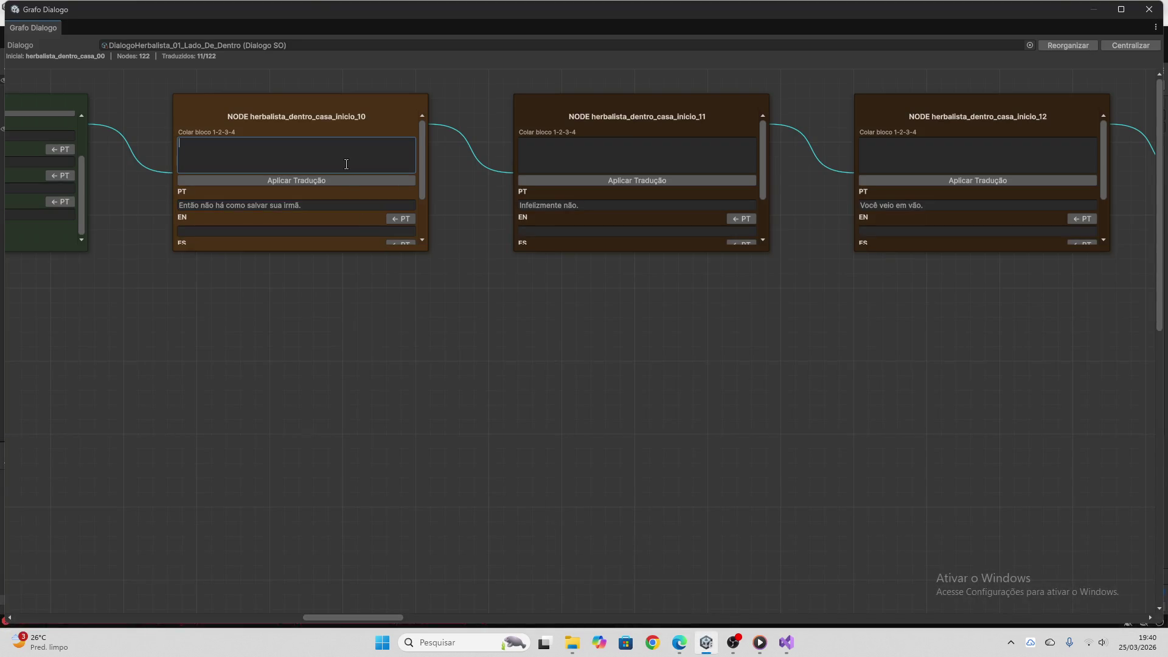
pyautogui.hotkey('ctrl', 'v')
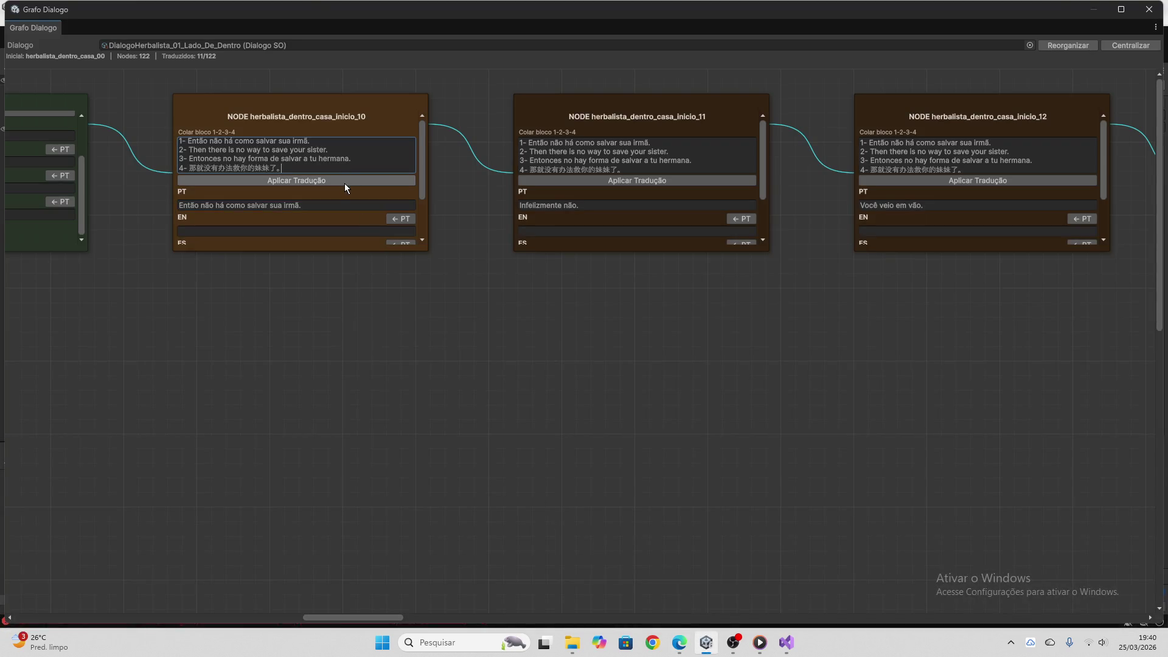
pyautogui.click(345, 183)
# Translate node inicio_11's line 'Infelizmente não.' via ChatGPT, apply it, and clear the paste box
pyautogui.click(596, 203)
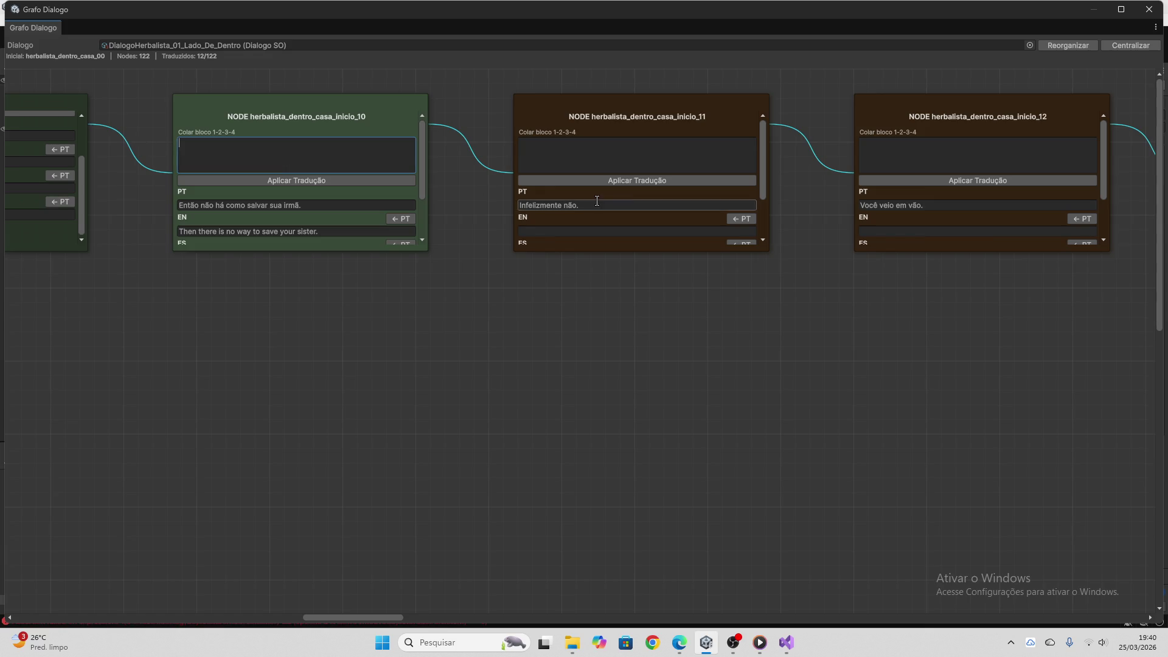
pyautogui.click(679, 642)
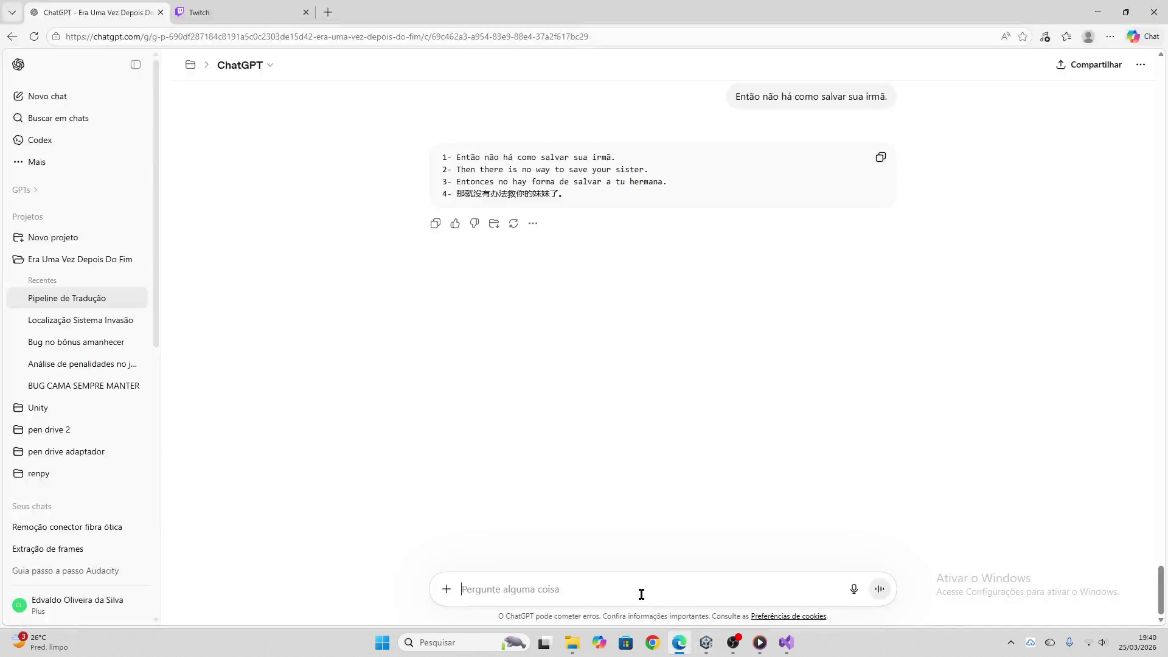
pyautogui.hotkey('ctrl', 'v')
pyautogui.press('Return')
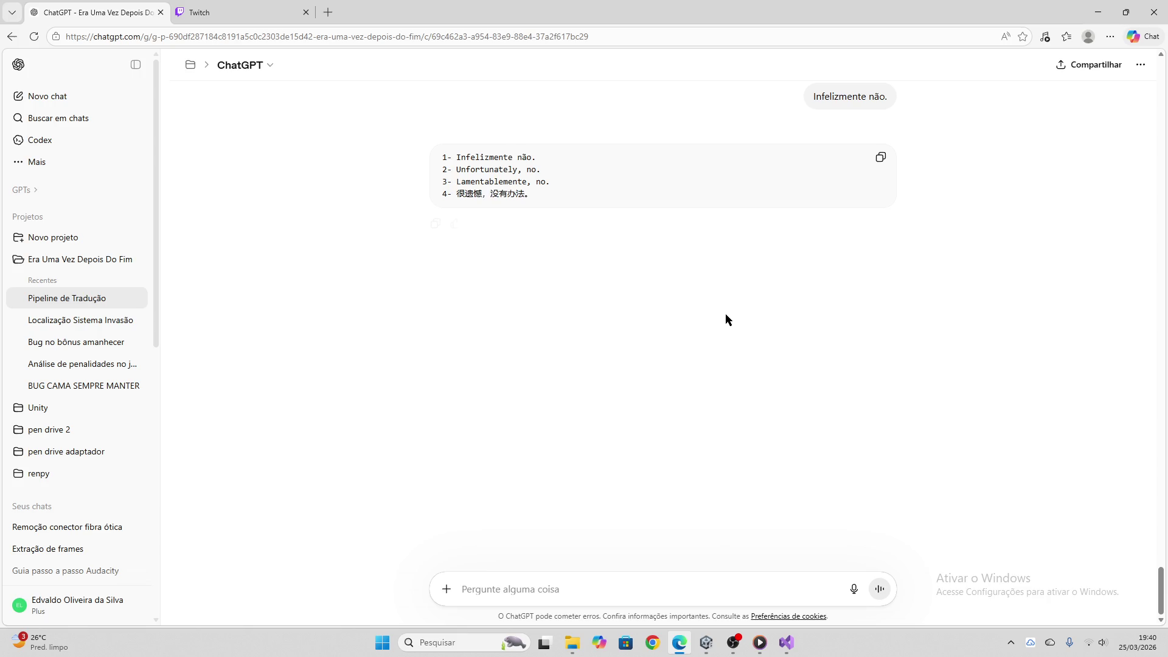
pyautogui.click(881, 157)
pyautogui.click(706, 643)
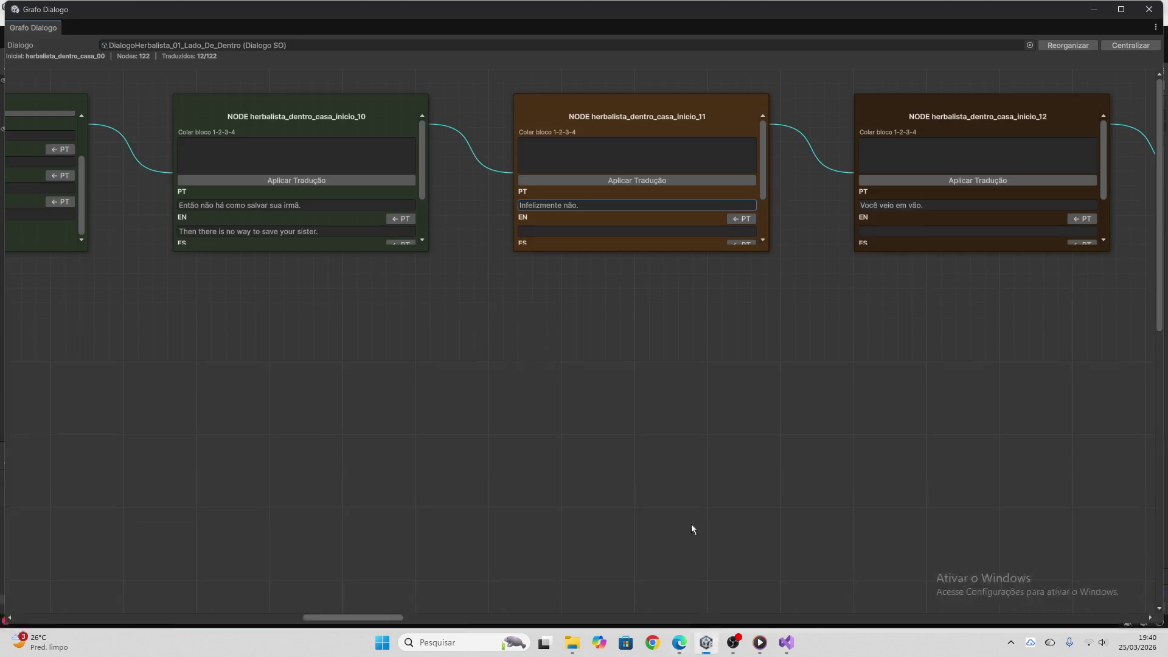
pyautogui.click(572, 155)
pyautogui.hotkey('ctrl', 'v')
pyautogui.click(595, 181)
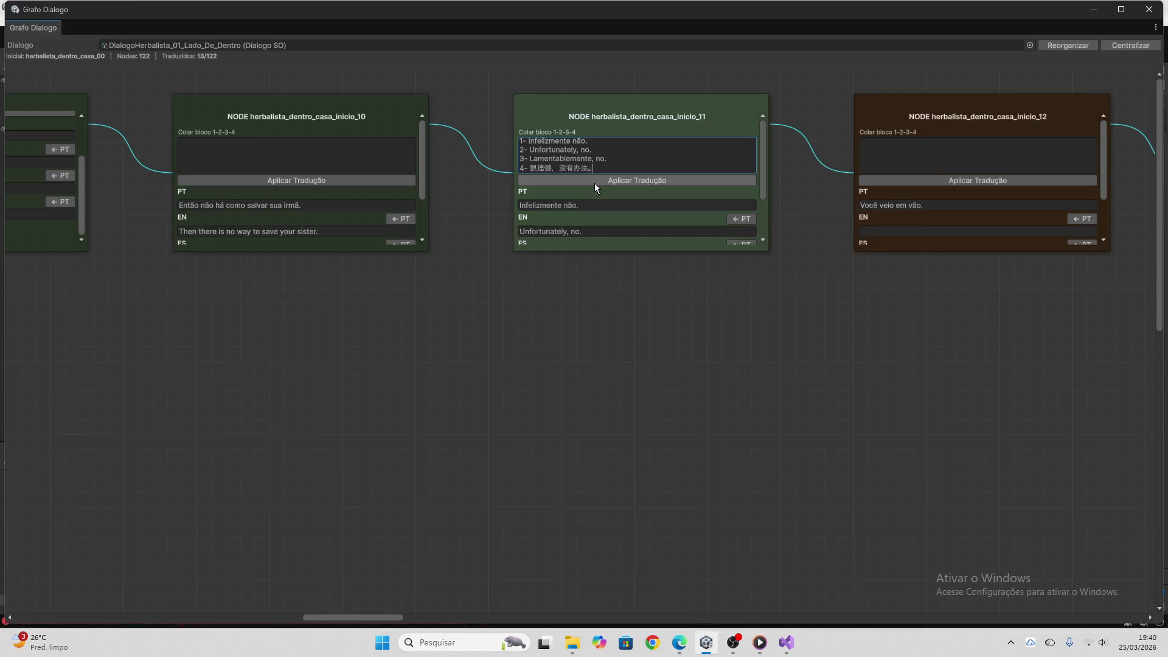
pyautogui.hotkey('ctrl', 'a')
pyautogui.press('BackSpace')
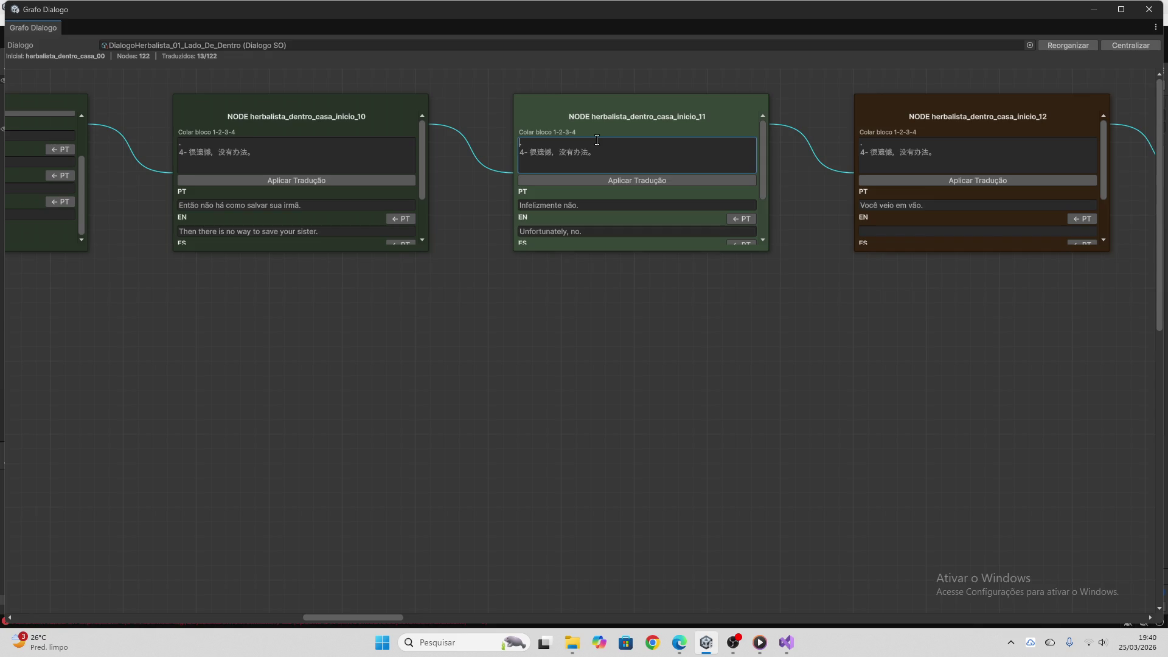
pyautogui.hotkey('ctrl', 'a')
pyautogui.press('BackSpace')
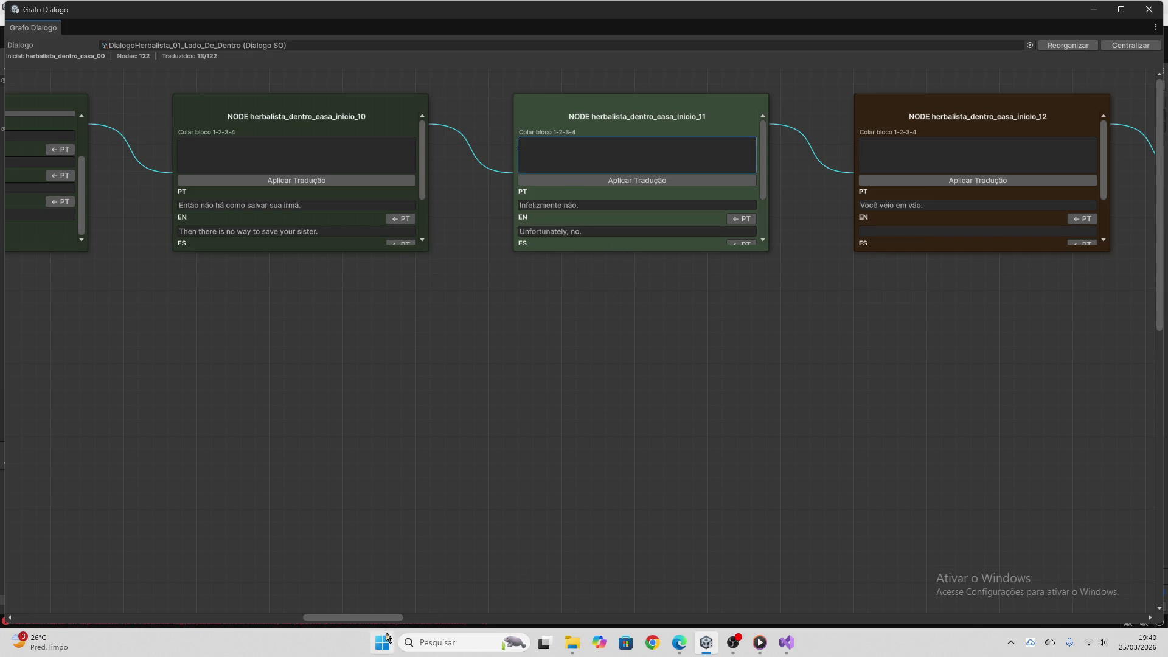
# Translate node inicio_12's Portuguese line via ChatGPT, apply the four-language block, and clear the box
pyautogui.moveTo(383, 618); pyautogui.dragTo(432, 618)
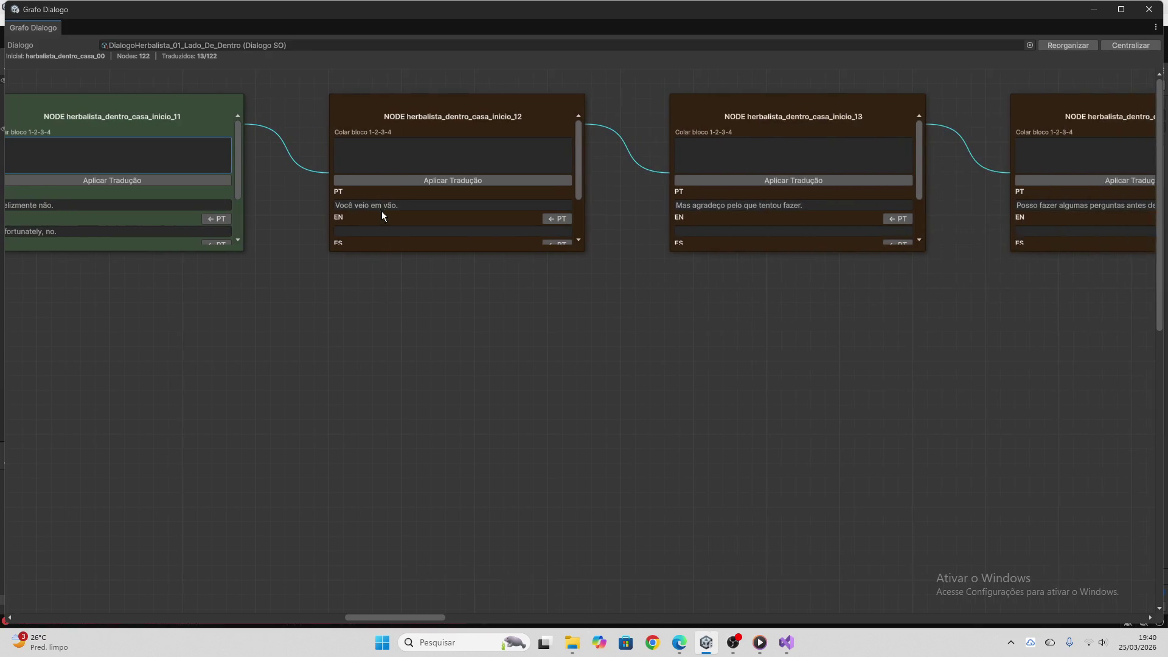
pyautogui.click(383, 207)
pyautogui.click(679, 643)
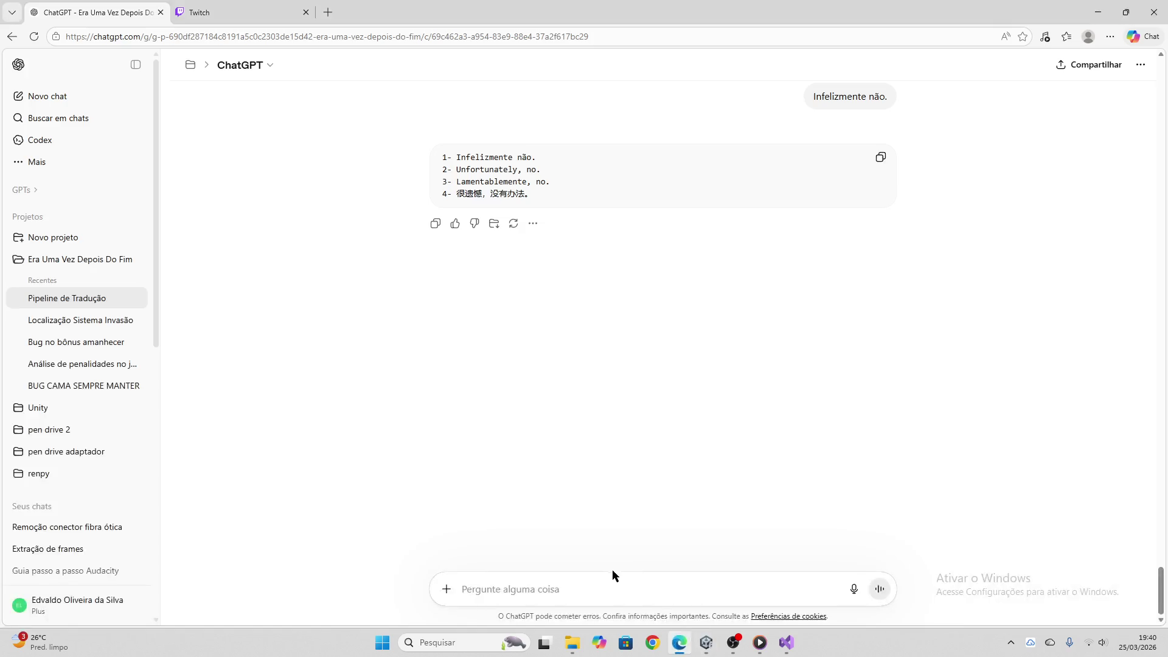
pyautogui.hotkey('ctrl', 'v')
pyautogui.press('Return')
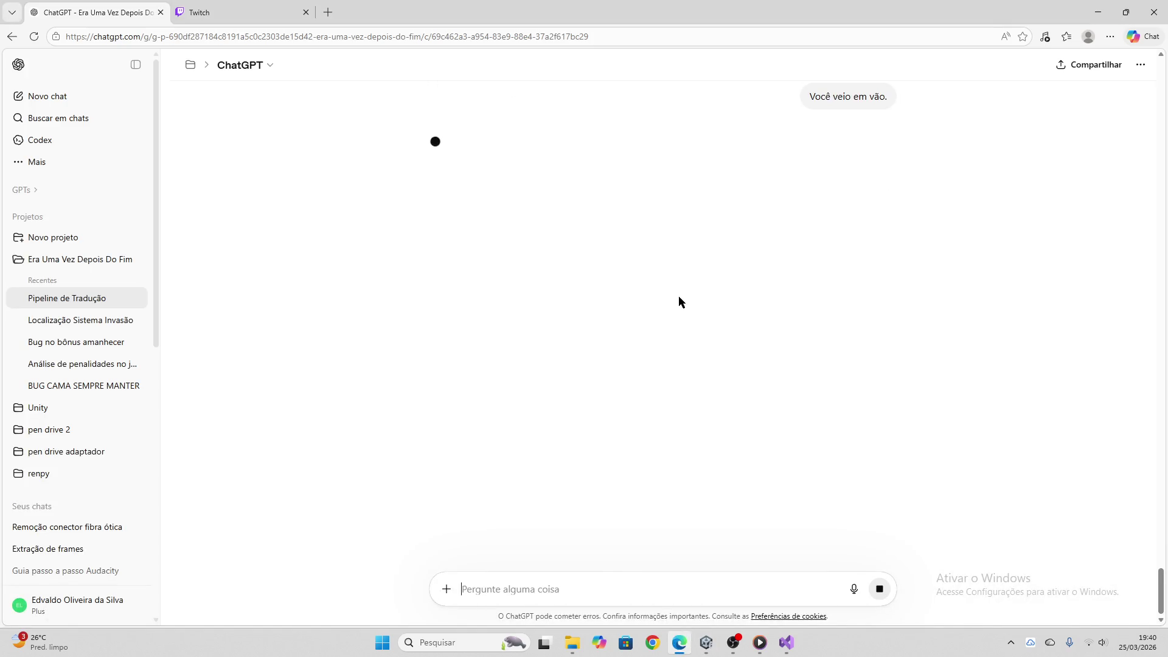
pyautogui.click(261, 11)
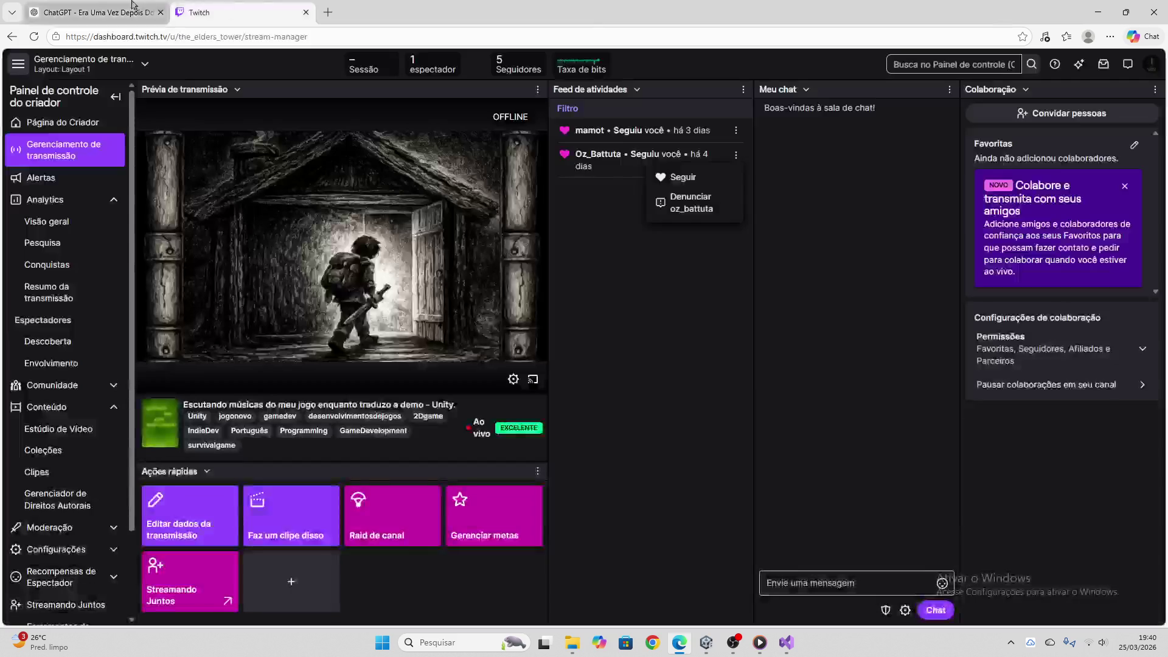
pyautogui.click(98, 12)
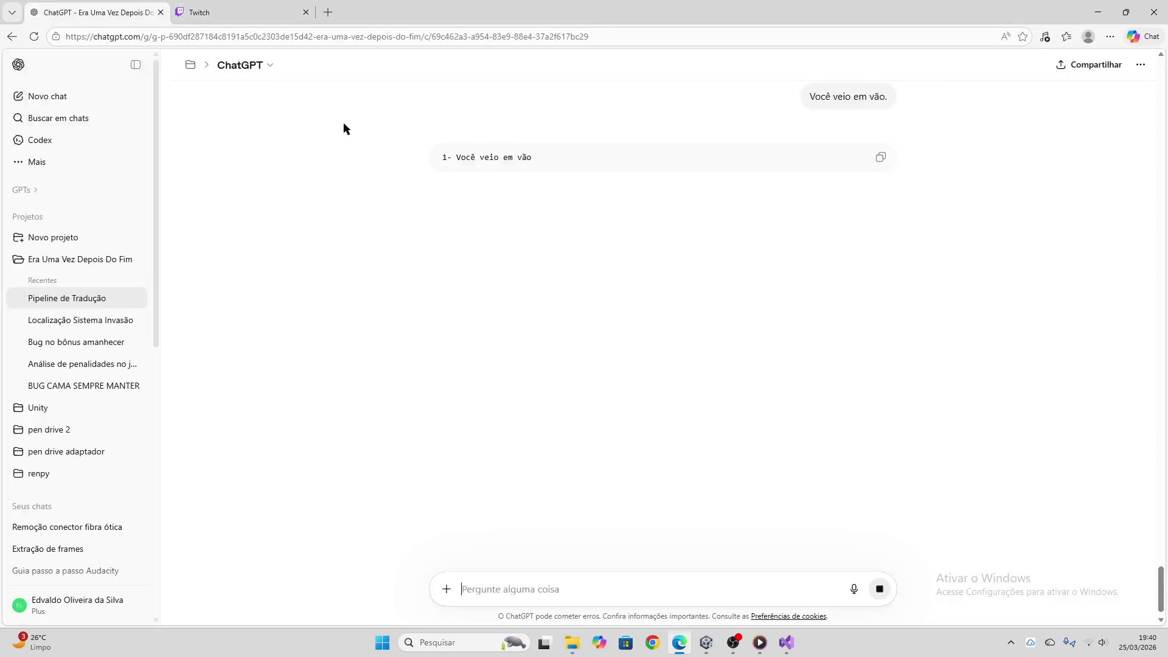
pyautogui.click(880, 157)
pyautogui.click(706, 643)
pyautogui.click(402, 160)
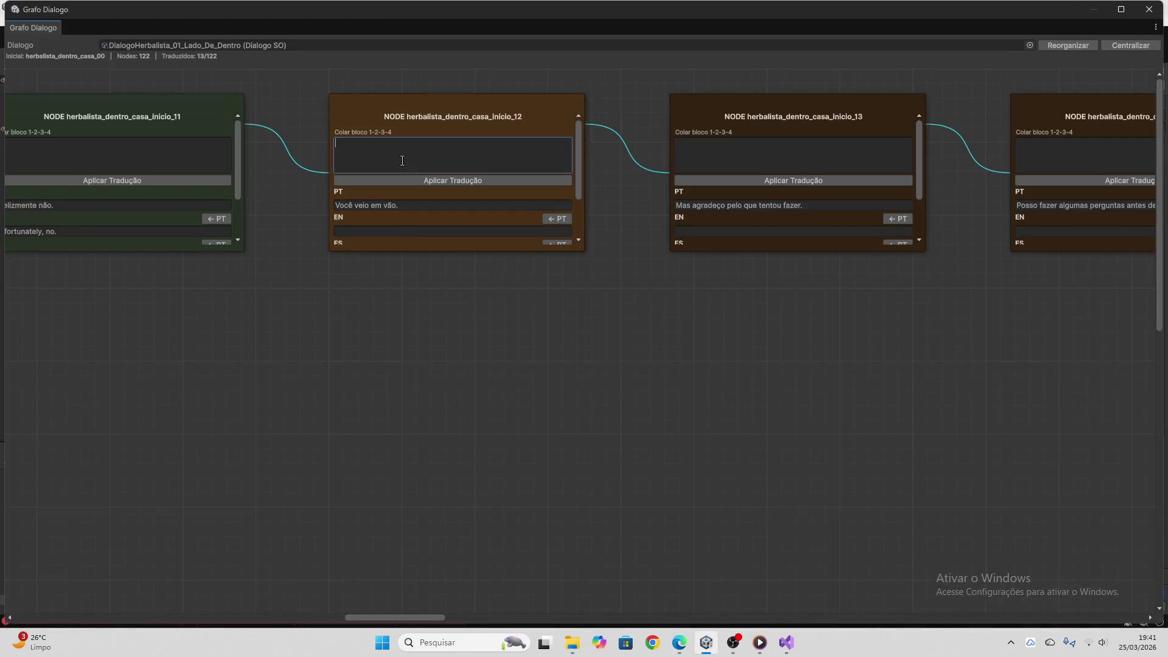
pyautogui.hotkey('ctrl', 'v')
pyautogui.click(421, 181)
pyautogui.hotkey('ctrl', 'a')
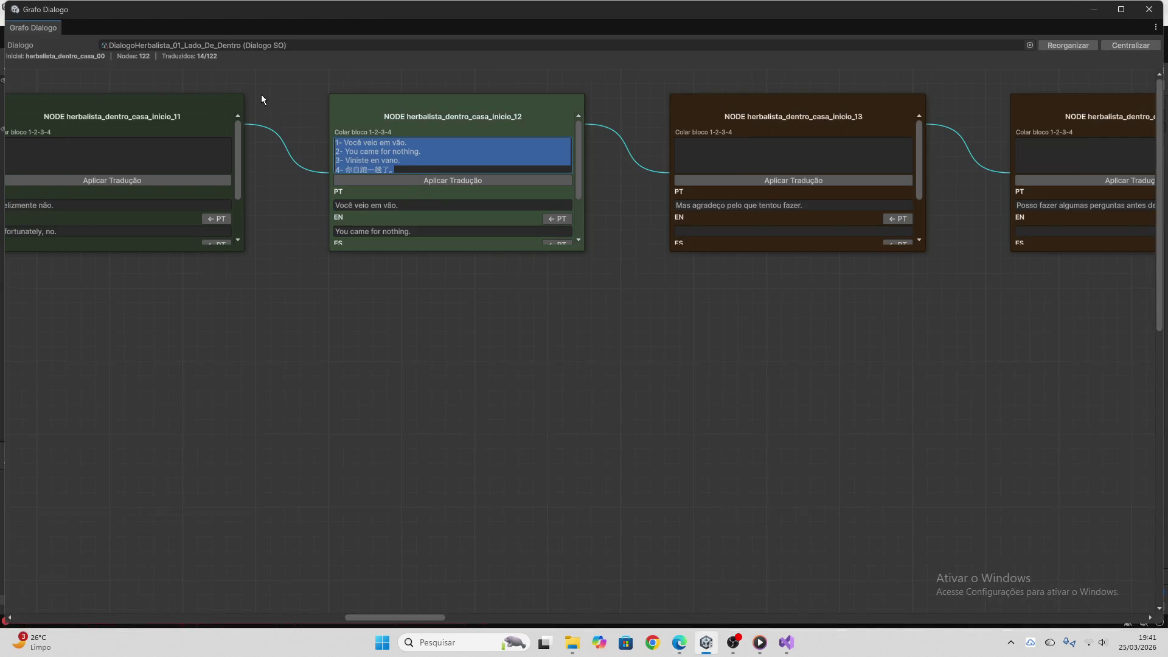
pyautogui.press('BackSpace')
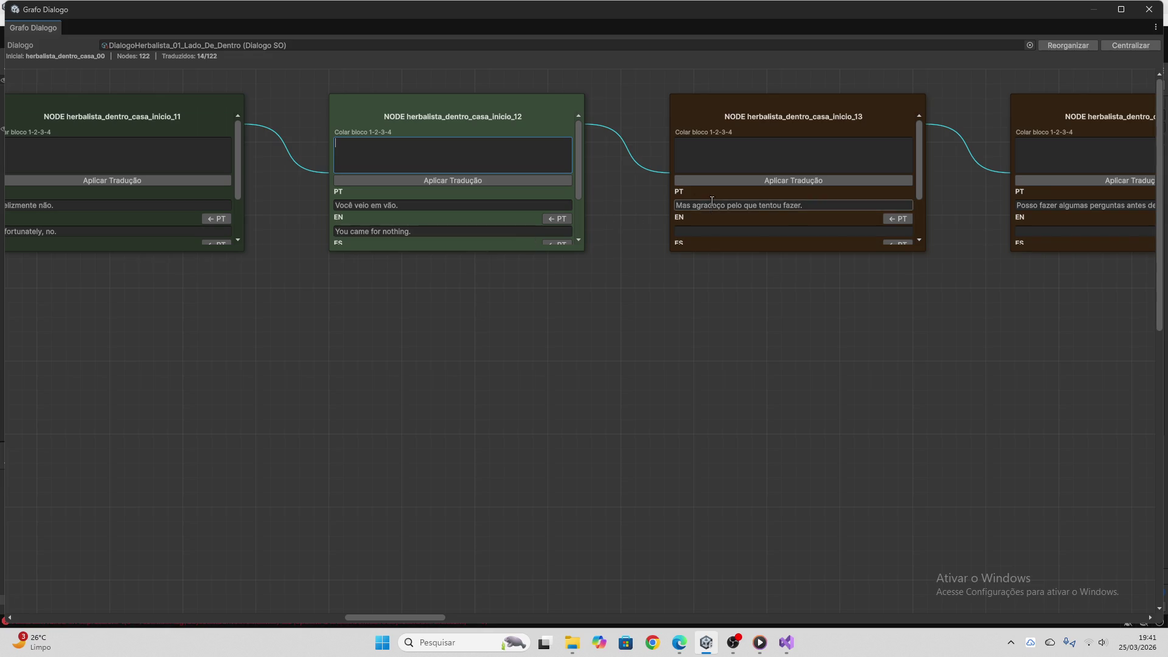
# Translate node inicio_13's Portuguese line via ChatGPT, apply the four-language block, and clear the box
pyautogui.click(699, 206)
pyautogui.hotkey('ctrl', 'c')
pyautogui.hotkey('alt', 'Tab')
pyautogui.click(607, 593)
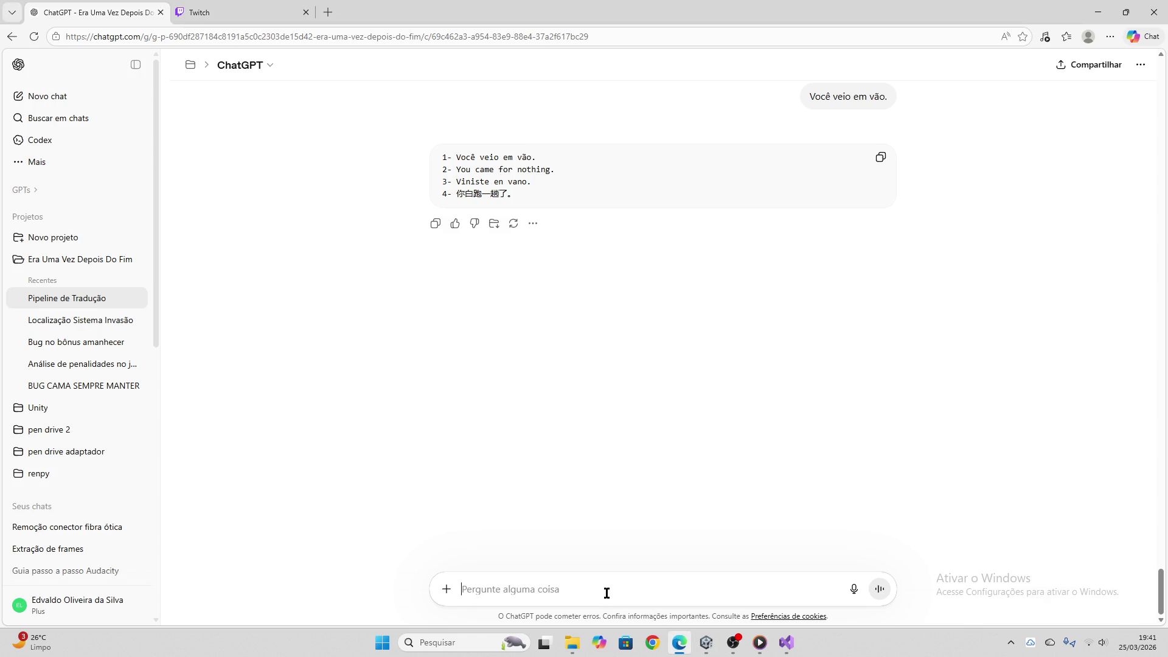
pyautogui.hotkey('ctrl', 'v')
pyautogui.press('Return')
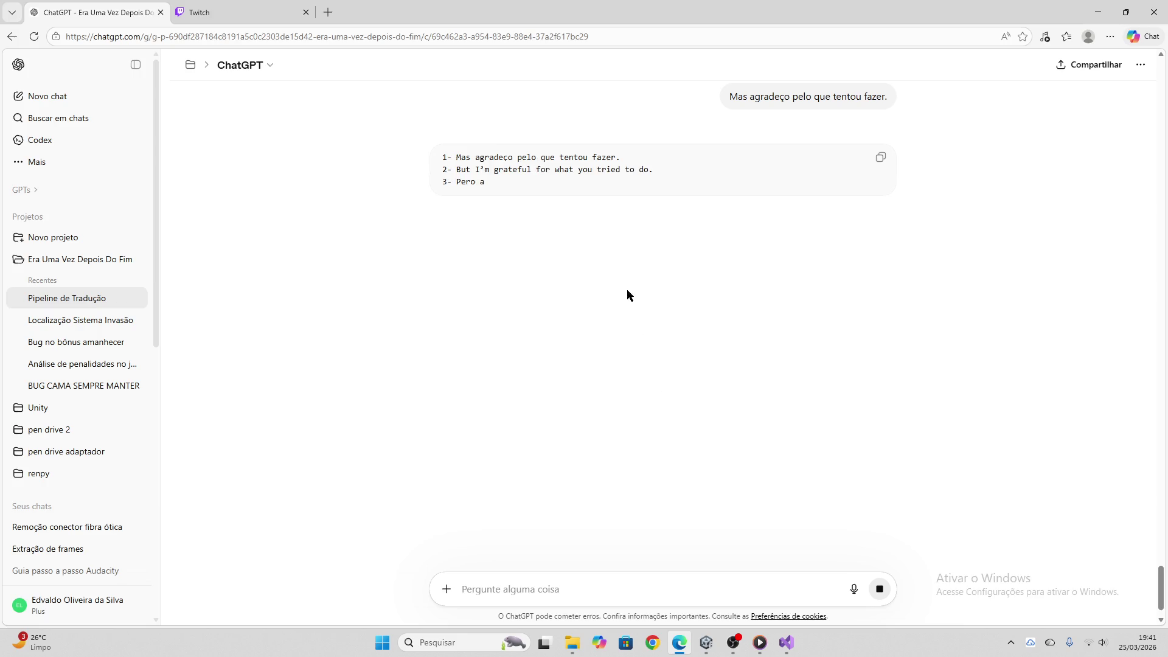
pyautogui.click(880, 157)
pyautogui.click(699, 645)
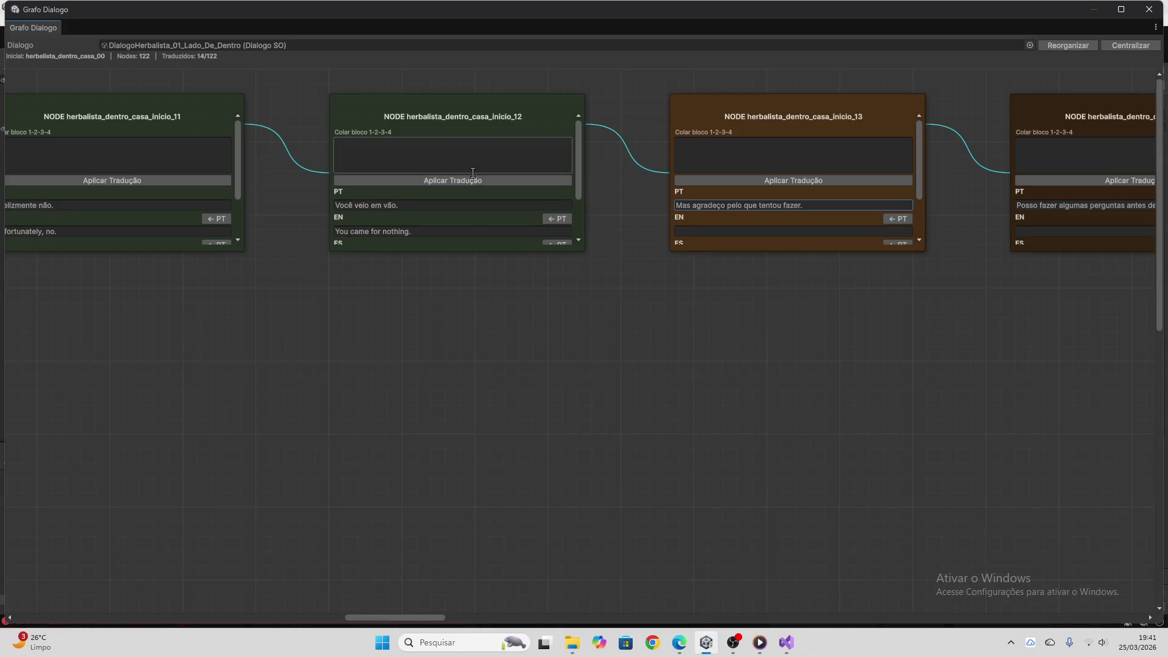
pyautogui.click(709, 170)
pyautogui.hotkey('ctrl', 'v')
pyautogui.click(711, 177)
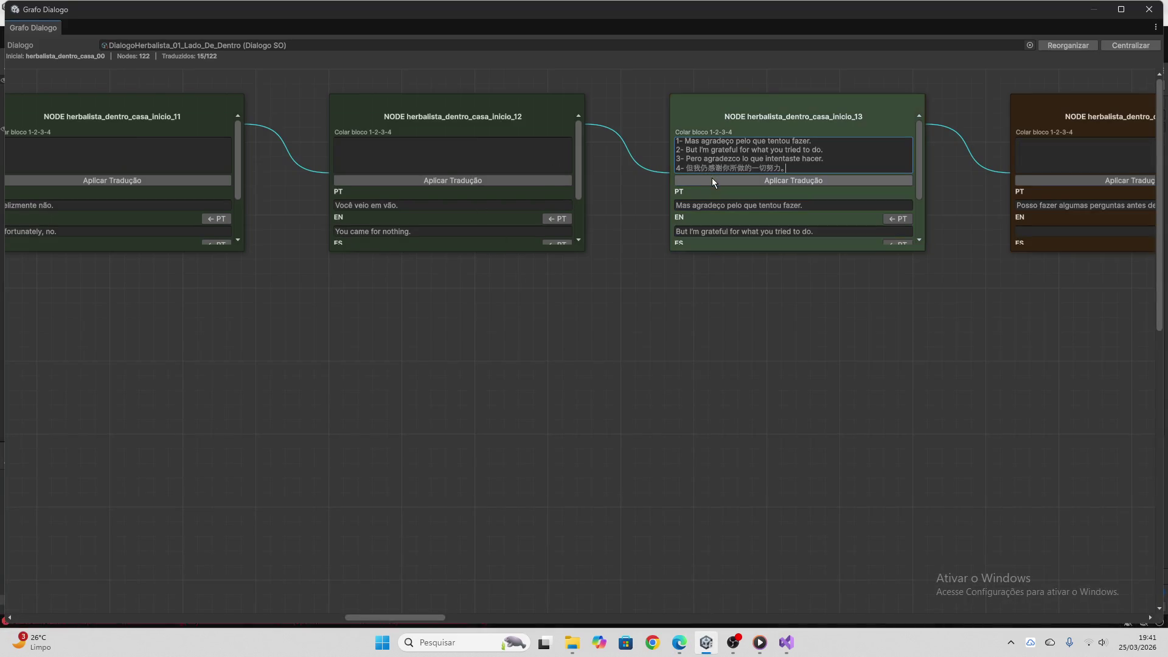
pyautogui.hotkey('ctrl', 'a')
pyautogui.press('BackSpace')
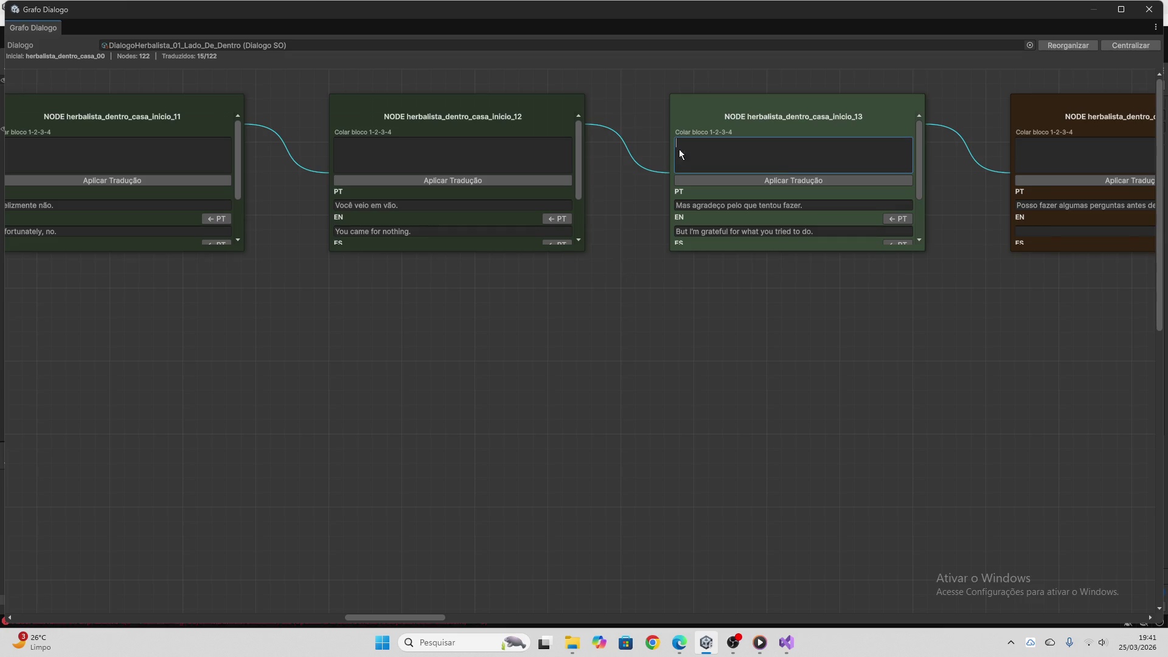
# Translate node inicio_14's line 'Posso fazer algumas perguntas antes de ir?' via ChatGPT and apply it
pyautogui.moveTo(435, 615); pyautogui.dragTo(492, 615)
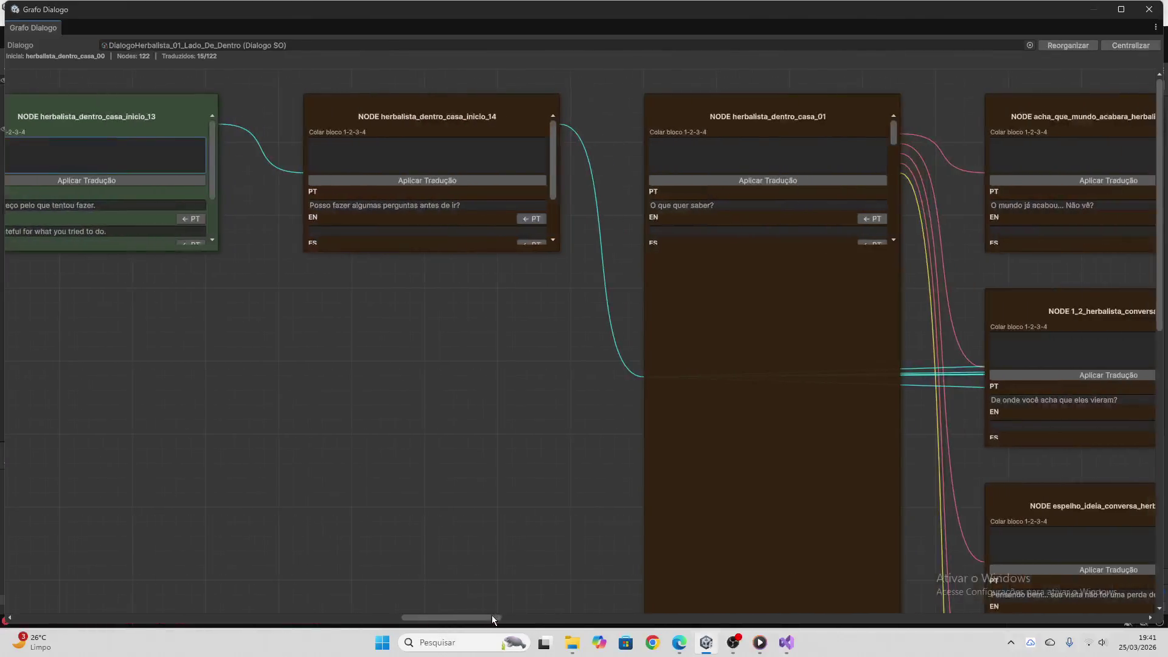
pyautogui.click(397, 205)
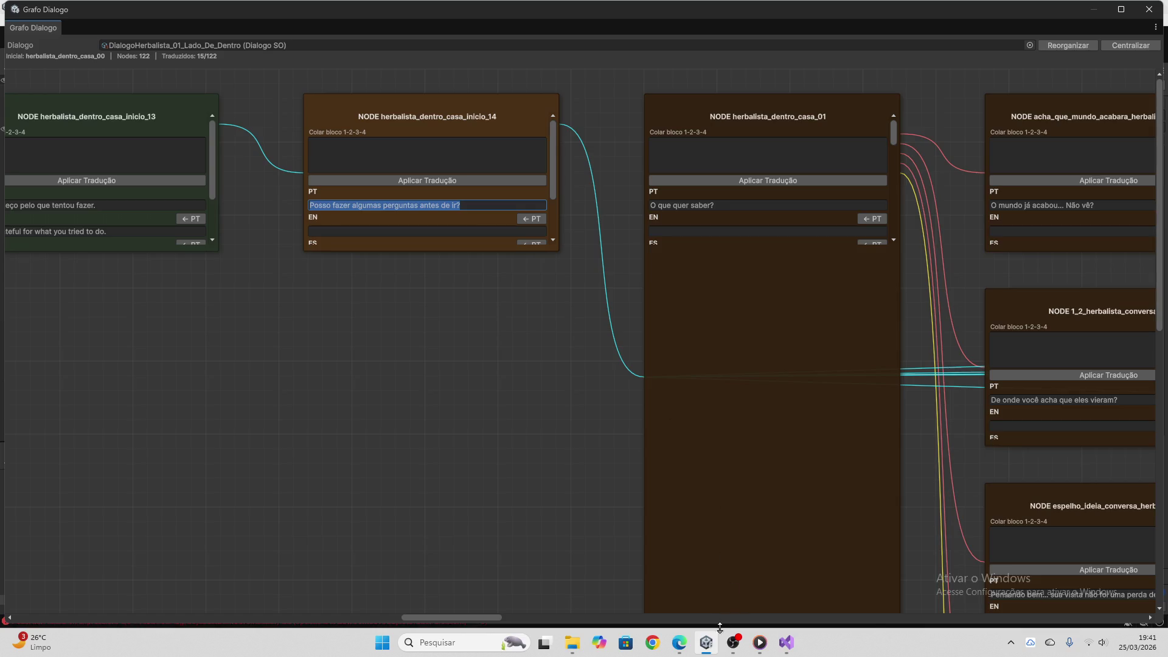
pyautogui.moveTo(705, 642)
pyautogui.click(627, 581)
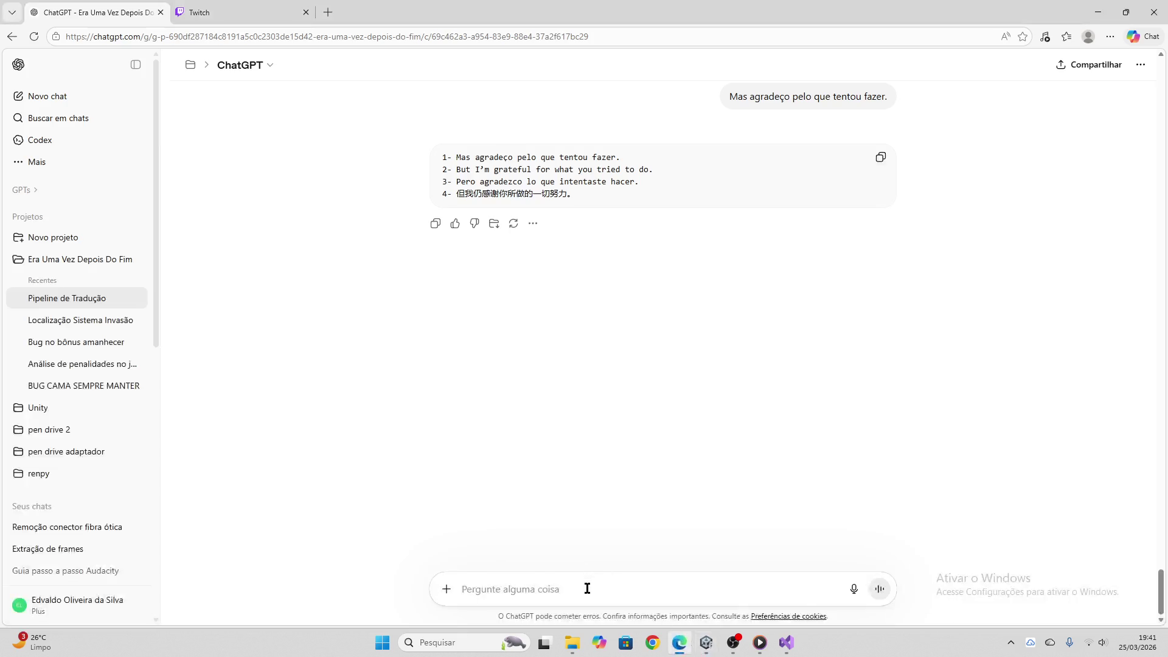
pyautogui.hotkey('ctrl', 'v')
pyautogui.press('Return')
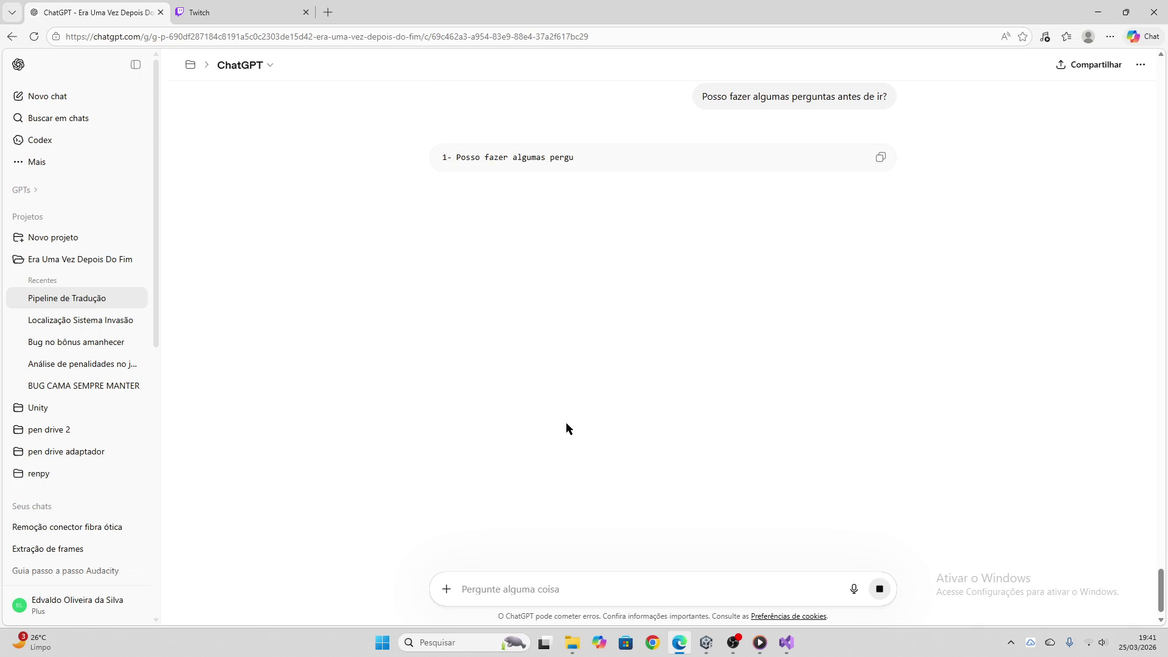
pyautogui.click(880, 158)
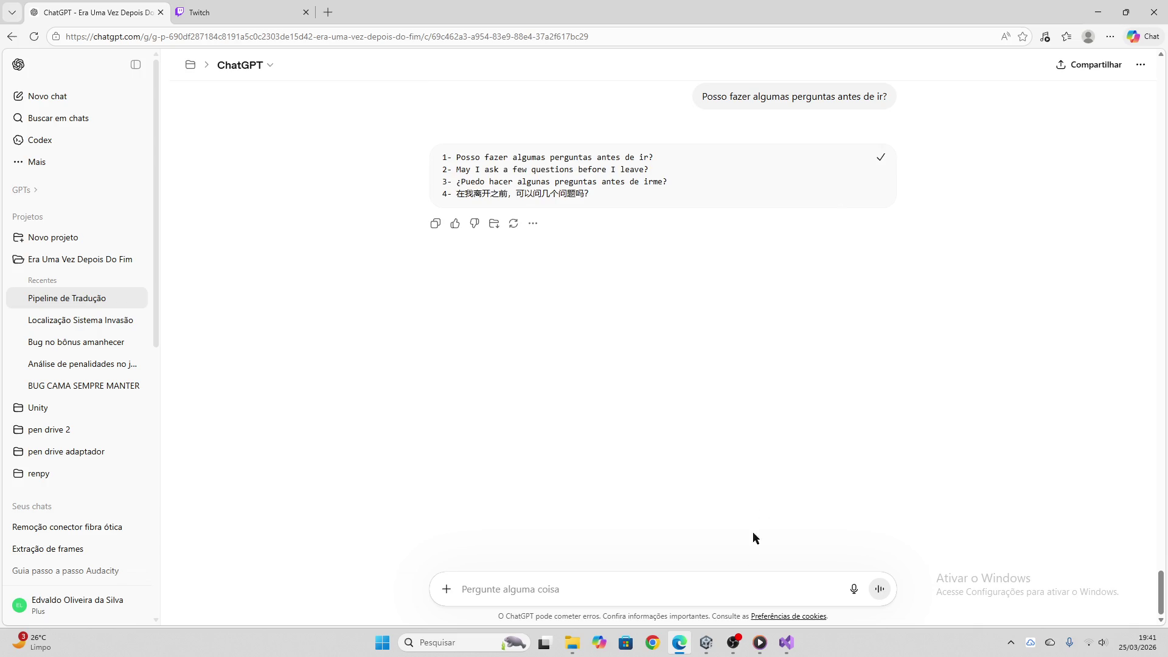
pyautogui.click(706, 642)
pyautogui.click(458, 168)
pyautogui.hotkey('ctrl', 'v')
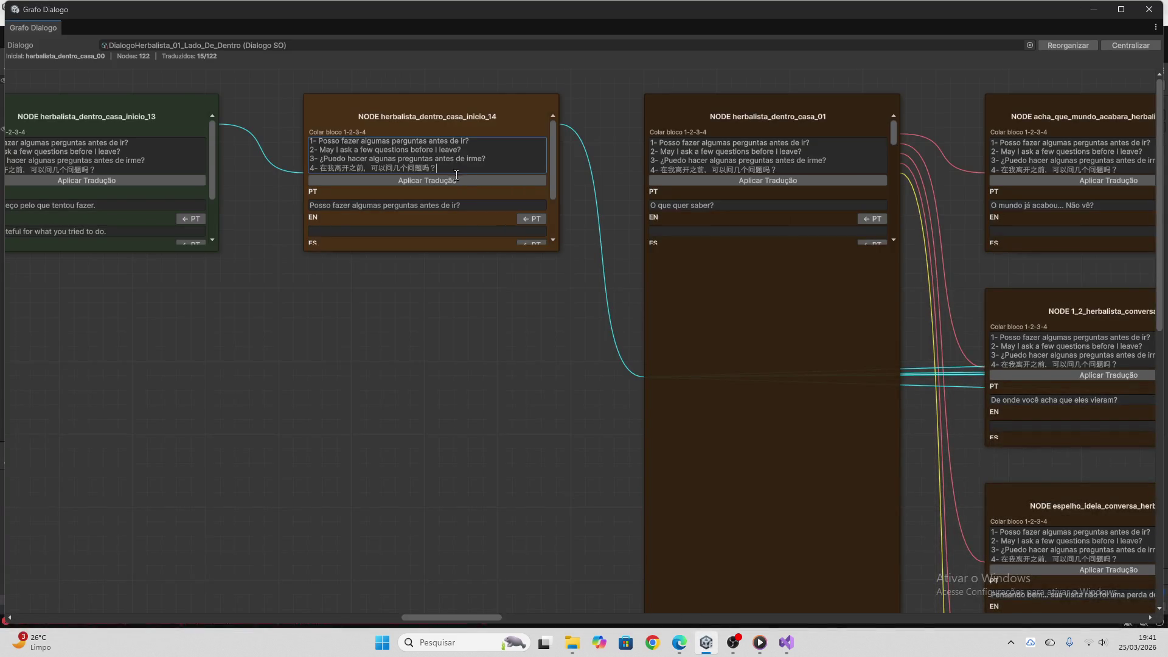
pyautogui.click(456, 180)
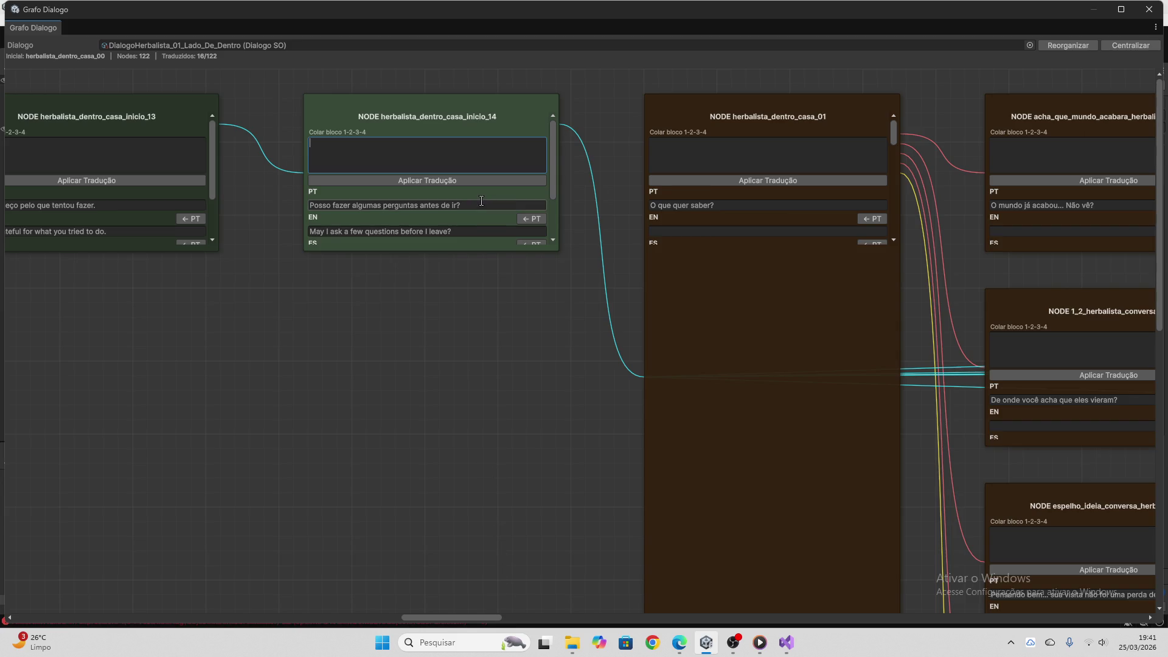
pyautogui.moveTo(474, 612); pyautogui.dragTo(502, 599)
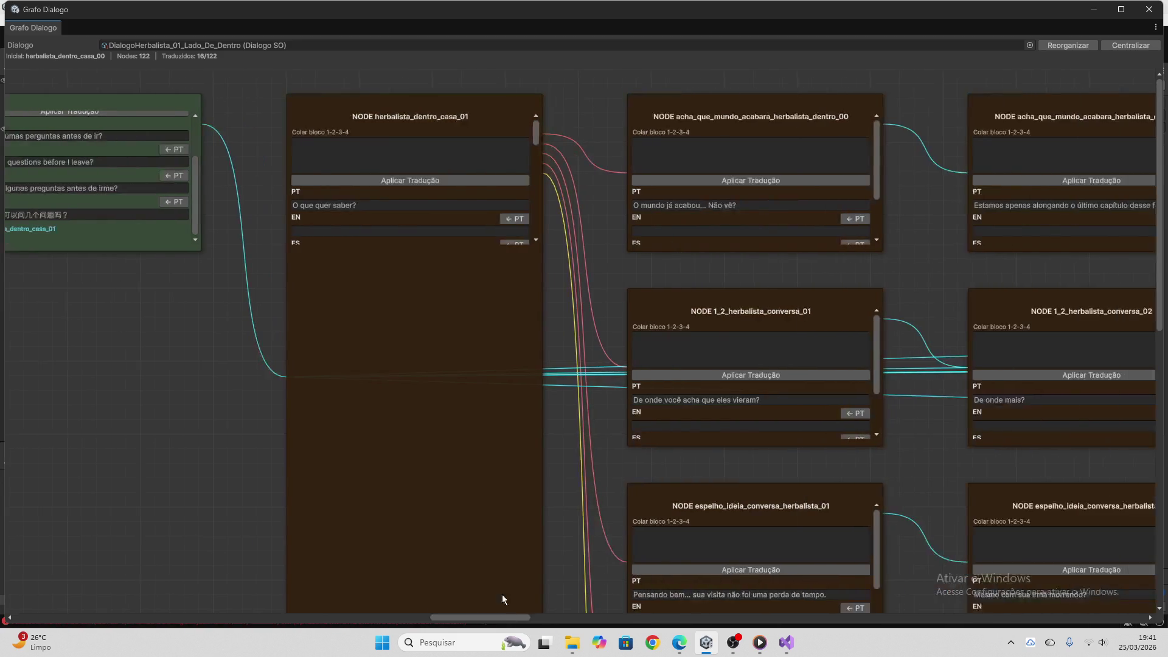
# Translate the herbalista_dentro_casa_01 node's Portuguese line via ChatGPT and apply it to the node
pyautogui.click(354, 205)
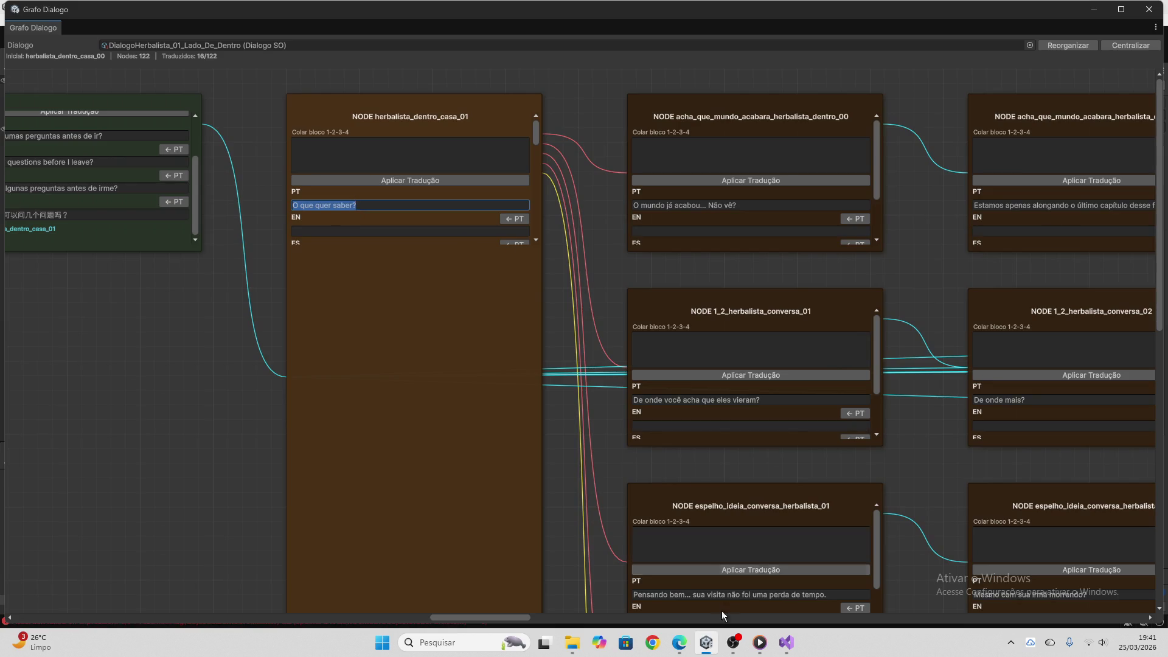
pyautogui.click(680, 643)
pyautogui.click(616, 589)
pyautogui.hotkey('ctrl', 'v')
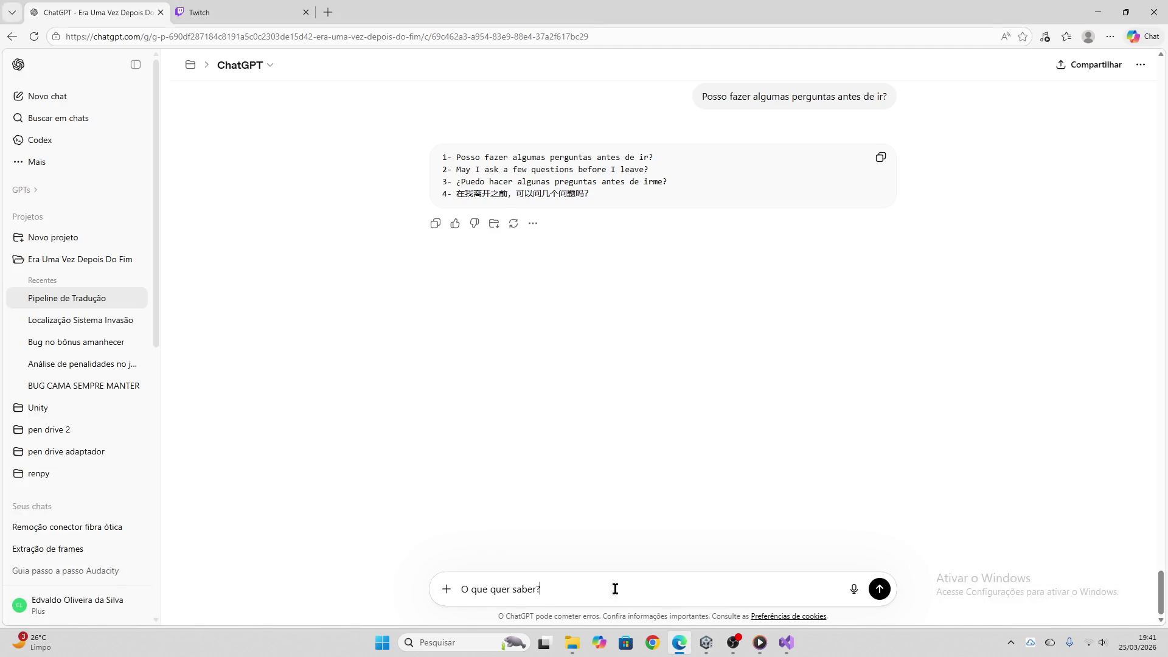
pyautogui.press('Return')
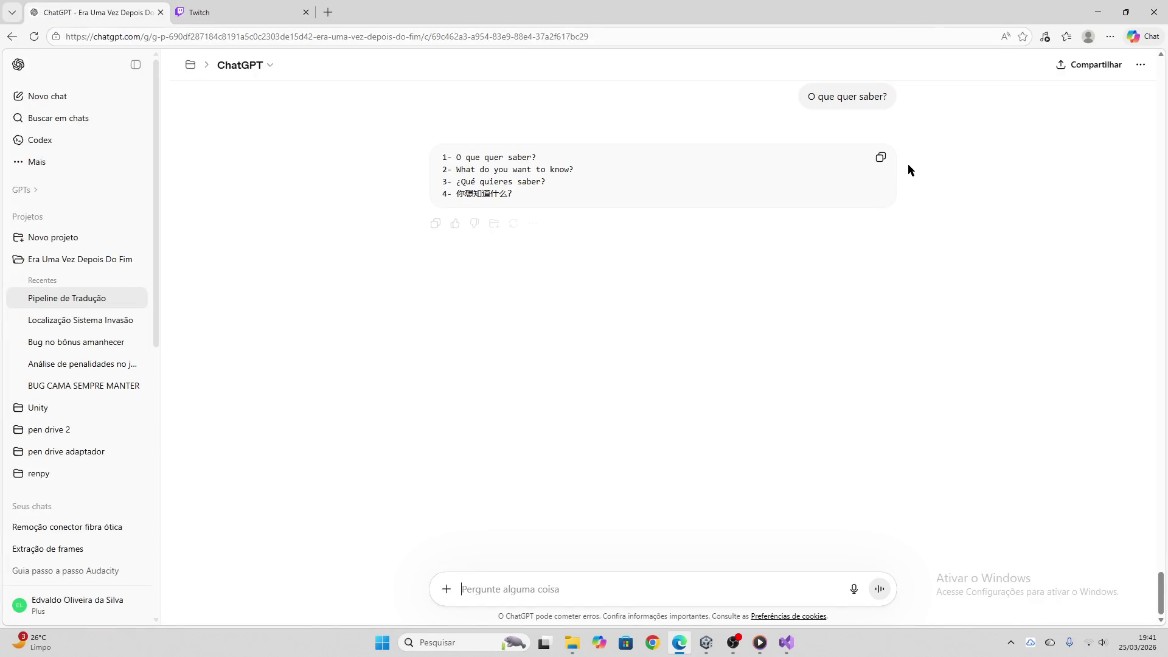
pyautogui.click(880, 157)
pyautogui.click(706, 642)
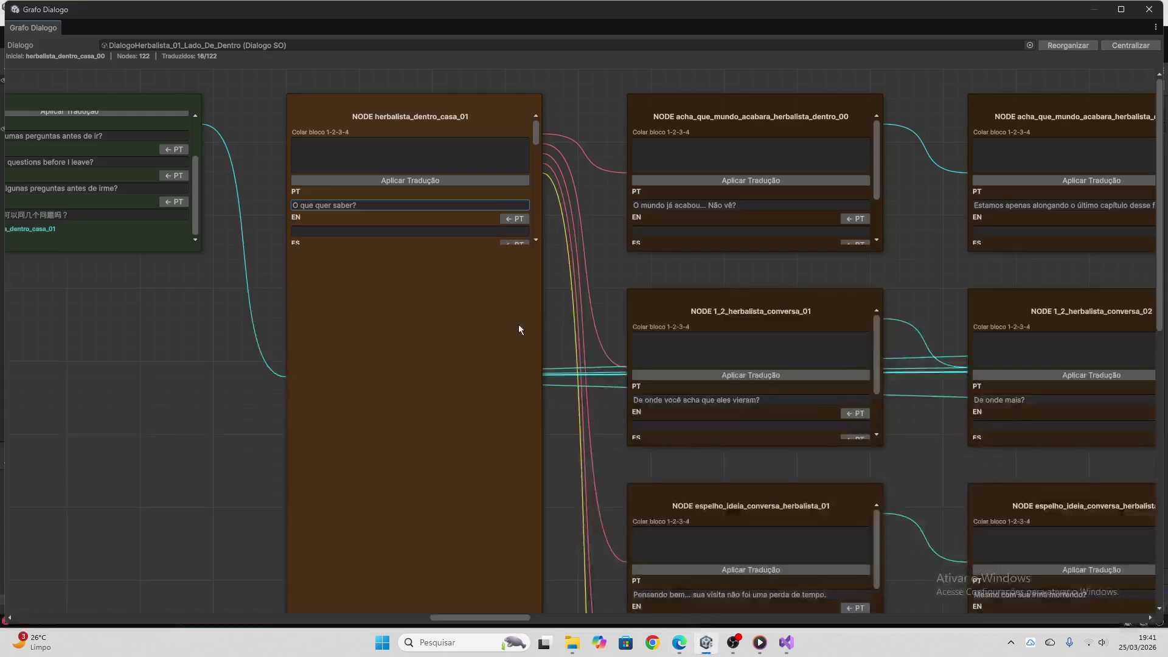
pyautogui.click(410, 153)
pyautogui.hotkey('ctrl', 'v')
pyautogui.click(429, 181)
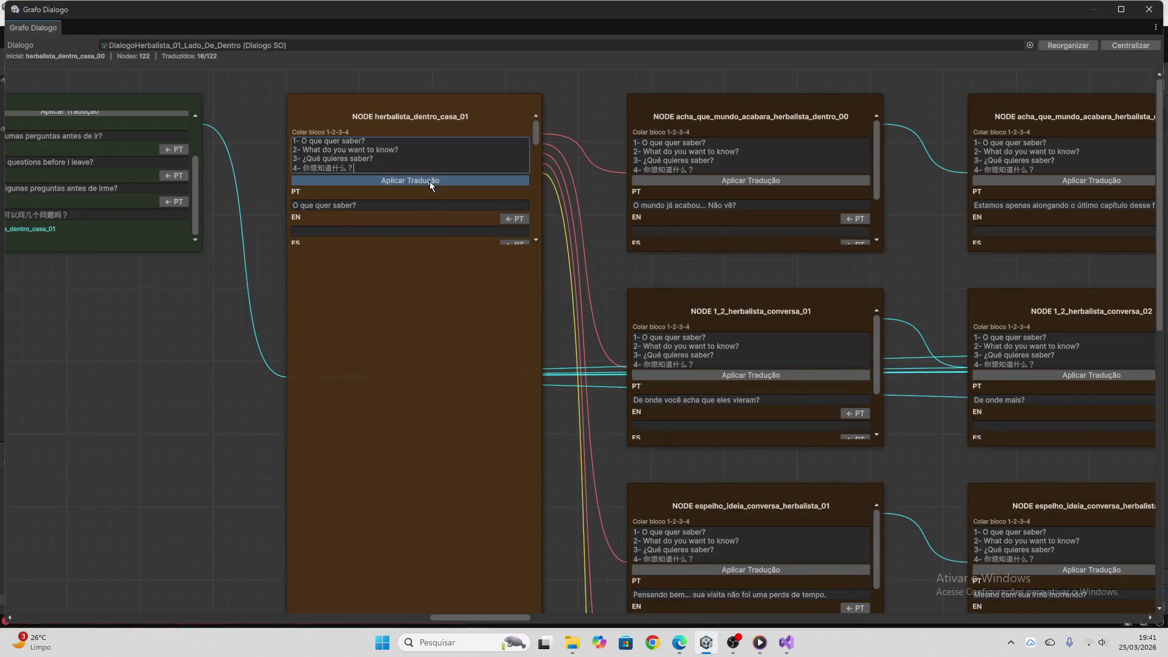
# Send 'Você acha que o mundo acabará?' to ChatGPT and apply the translations to Opção 1
pyautogui.scroll(-5, 440, 203)
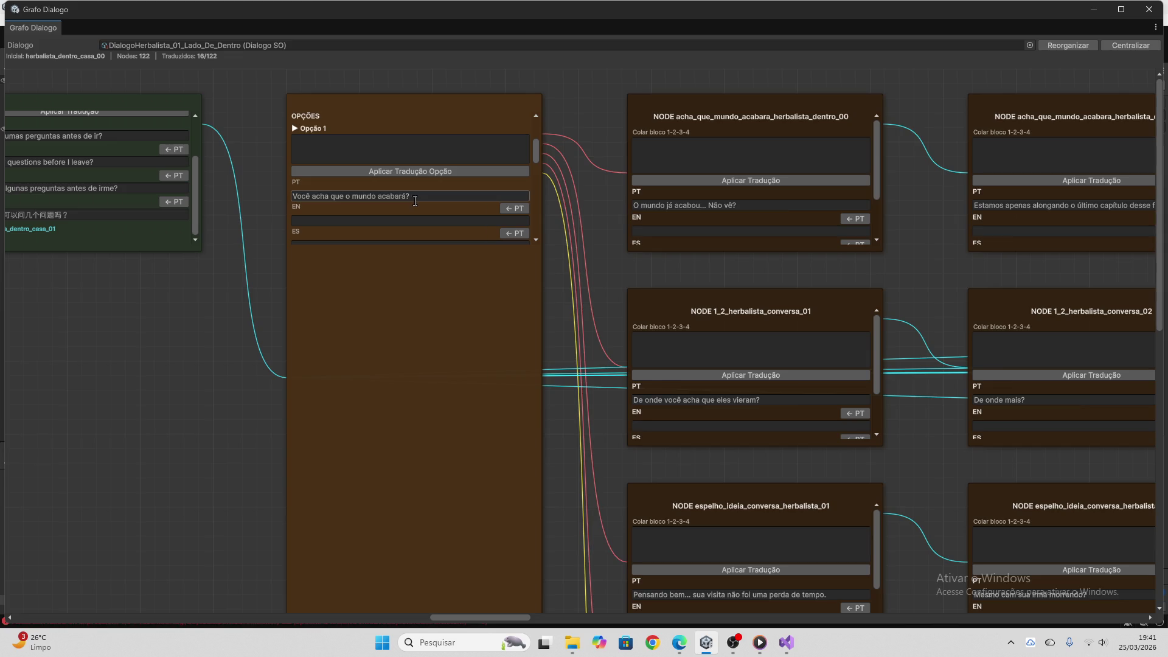
pyautogui.click(679, 643)
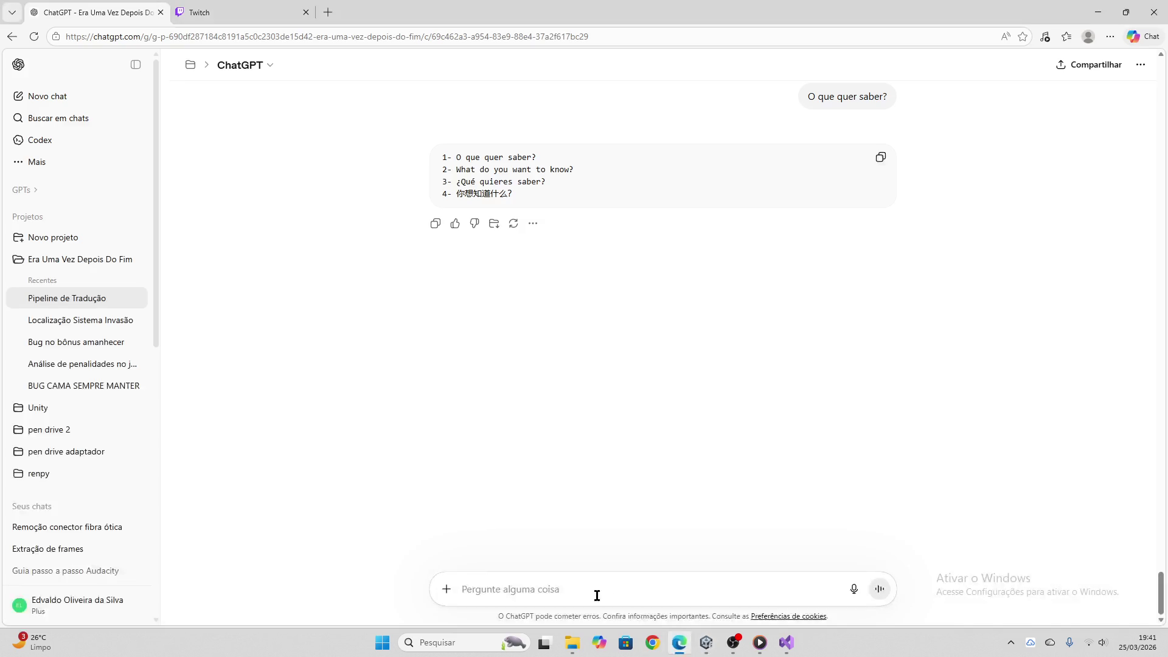
pyautogui.write('Você acha que o mundo acabará?')
pyautogui.press('Return')
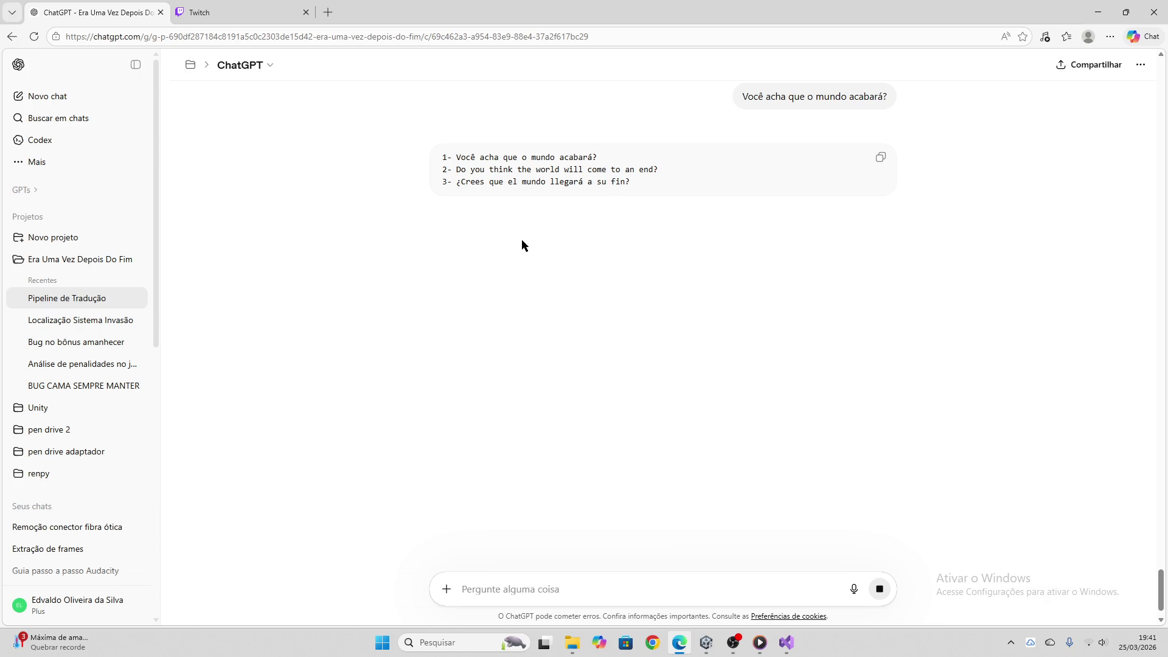
pyautogui.click(880, 159)
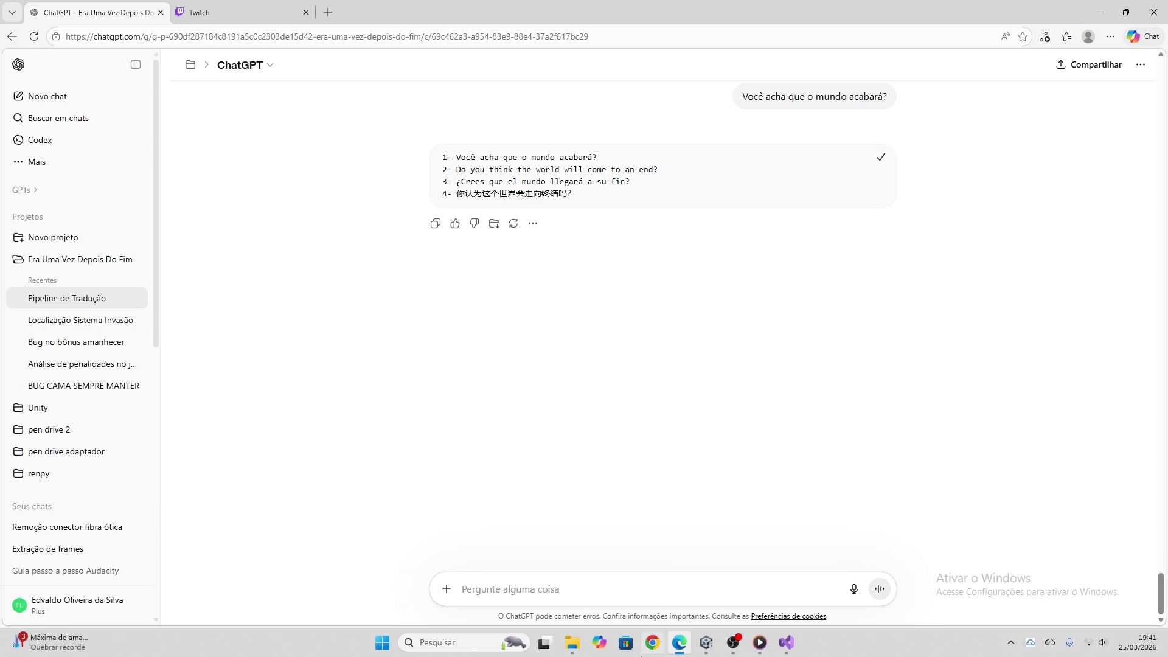
pyautogui.click(705, 642)
pyautogui.click(382, 151)
pyautogui.hotkey('ctrl', 'v')
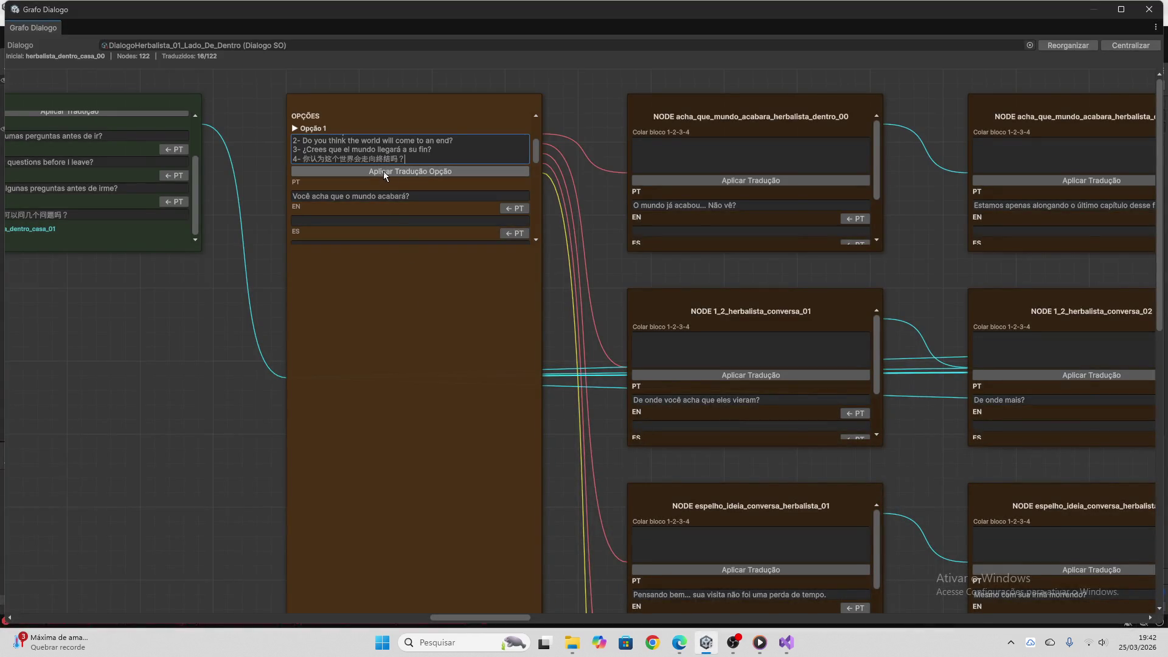
pyautogui.click(406, 170)
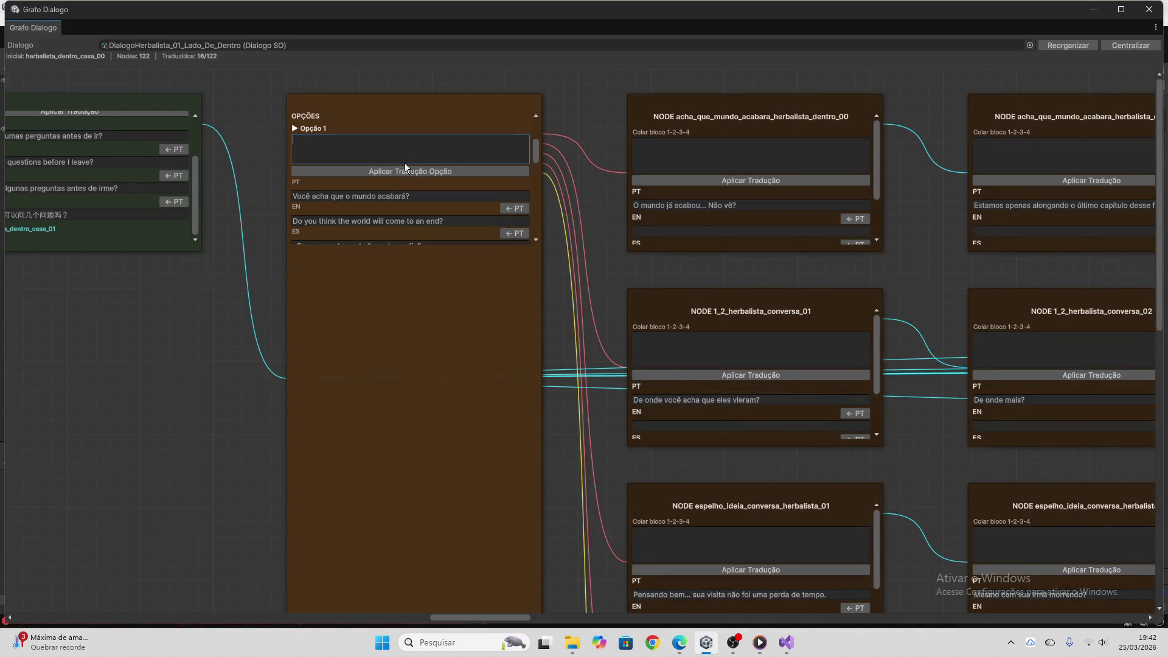
# Paste ChatGPT's translation of Opção 2's Portuguese line into its field, then clear the field
pyautogui.scroll(-5, 405, 210)
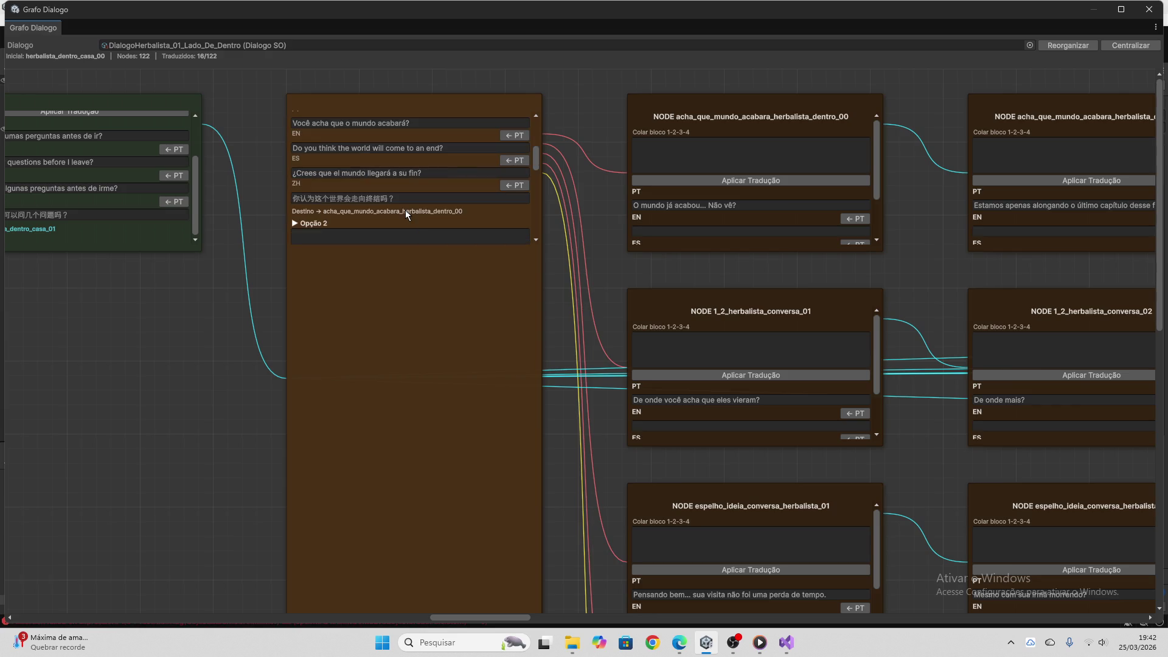
pyautogui.click(403, 217)
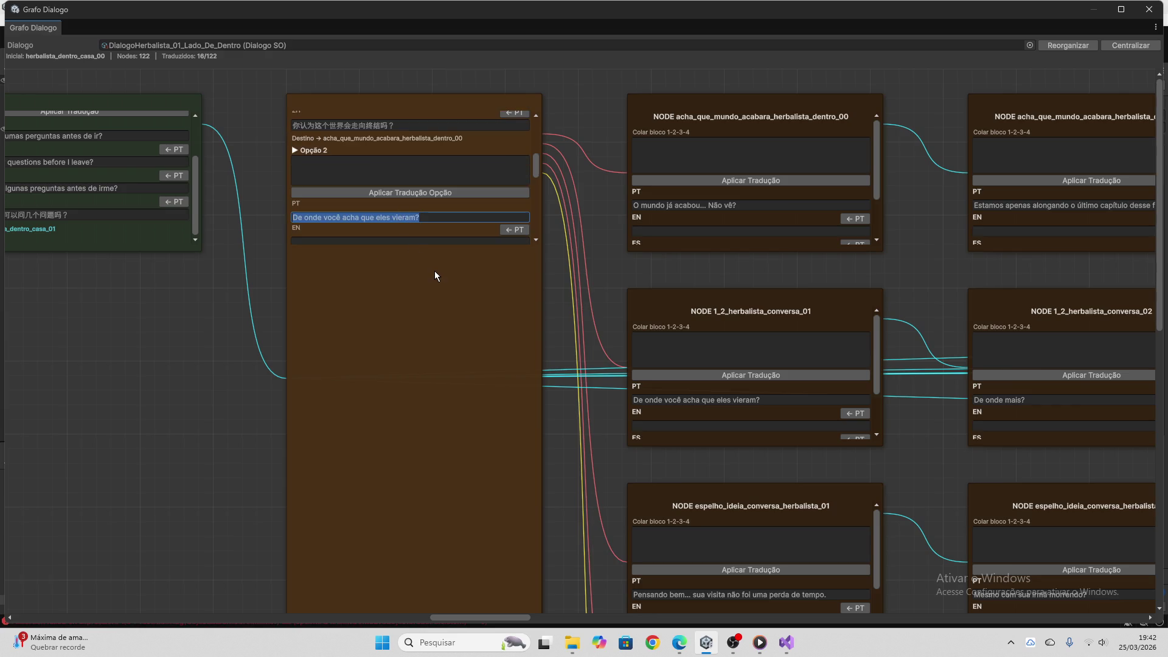
pyautogui.click(679, 643)
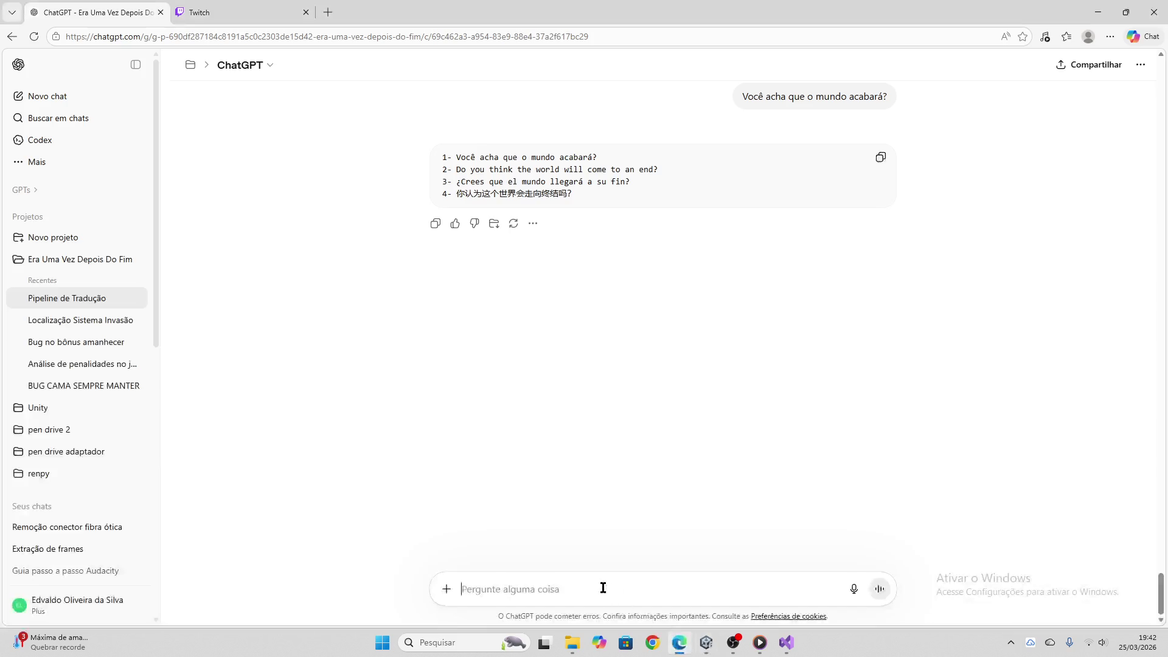
pyautogui.hotkey('ctrl', 'v')
pyautogui.press('Return')
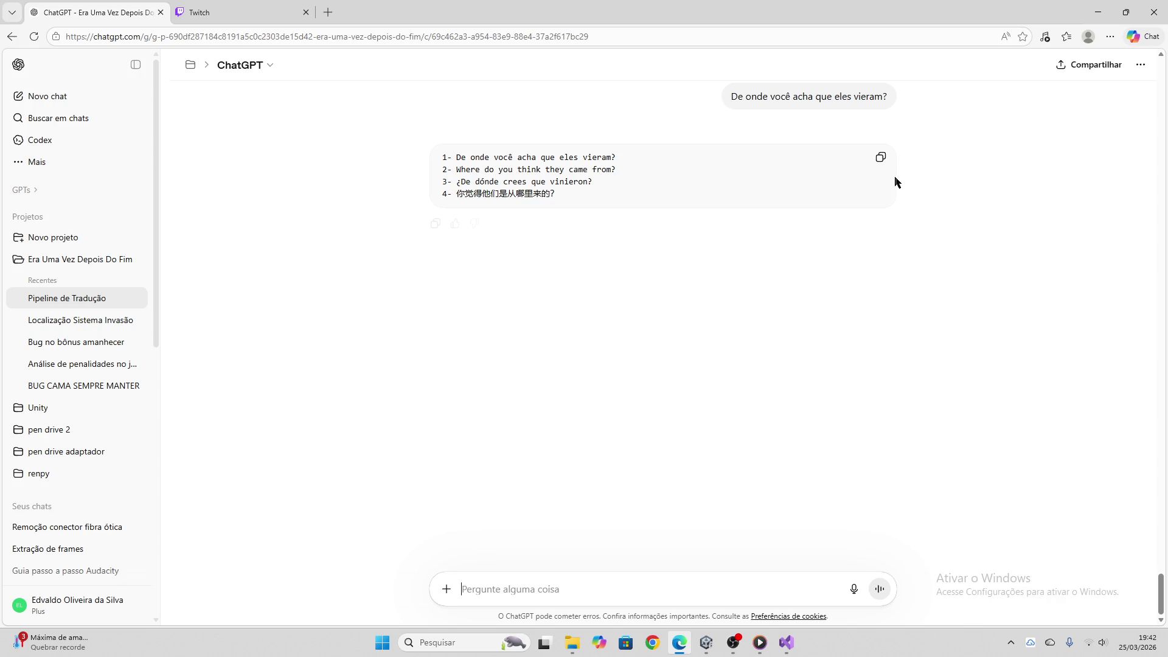
pyautogui.click(880, 157)
pyautogui.click(706, 642)
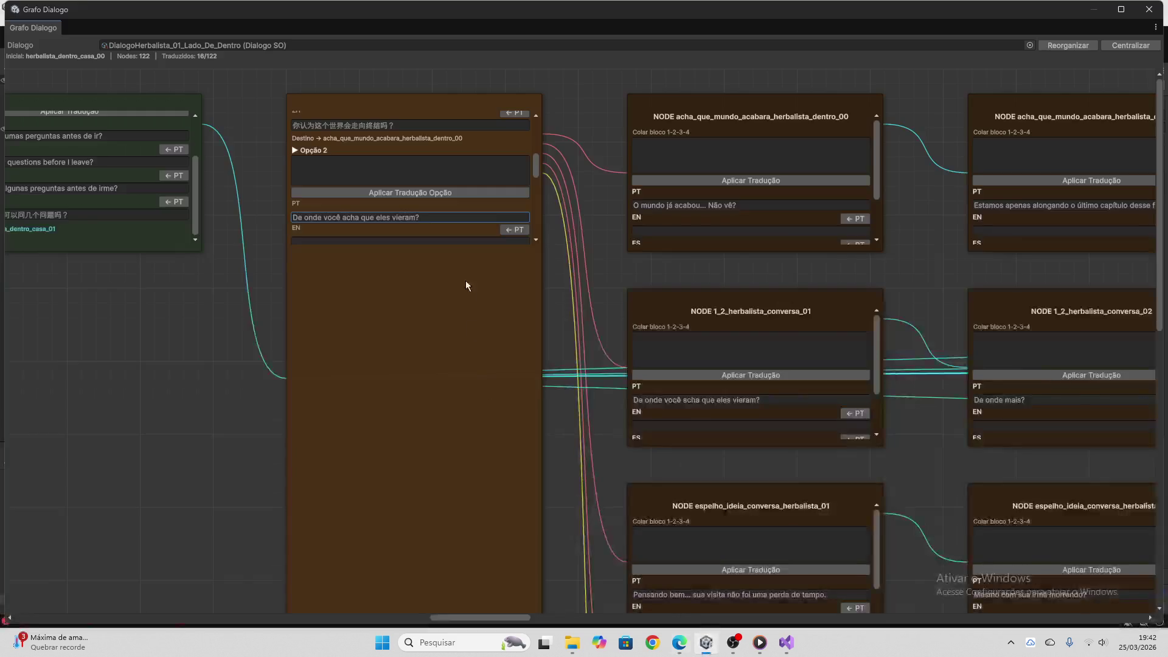
pyautogui.click(437, 177)
pyautogui.hotkey('ctrl', 'v')
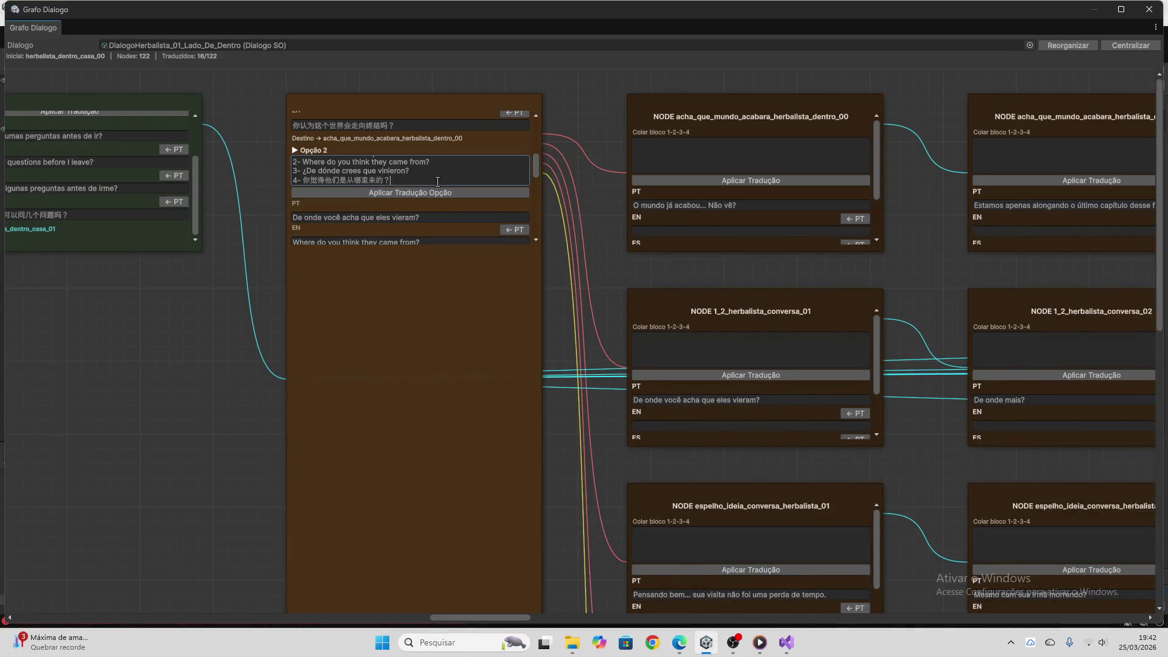
pyautogui.hotkey('ctrl', 'a')
pyautogui.press('BackSpace')
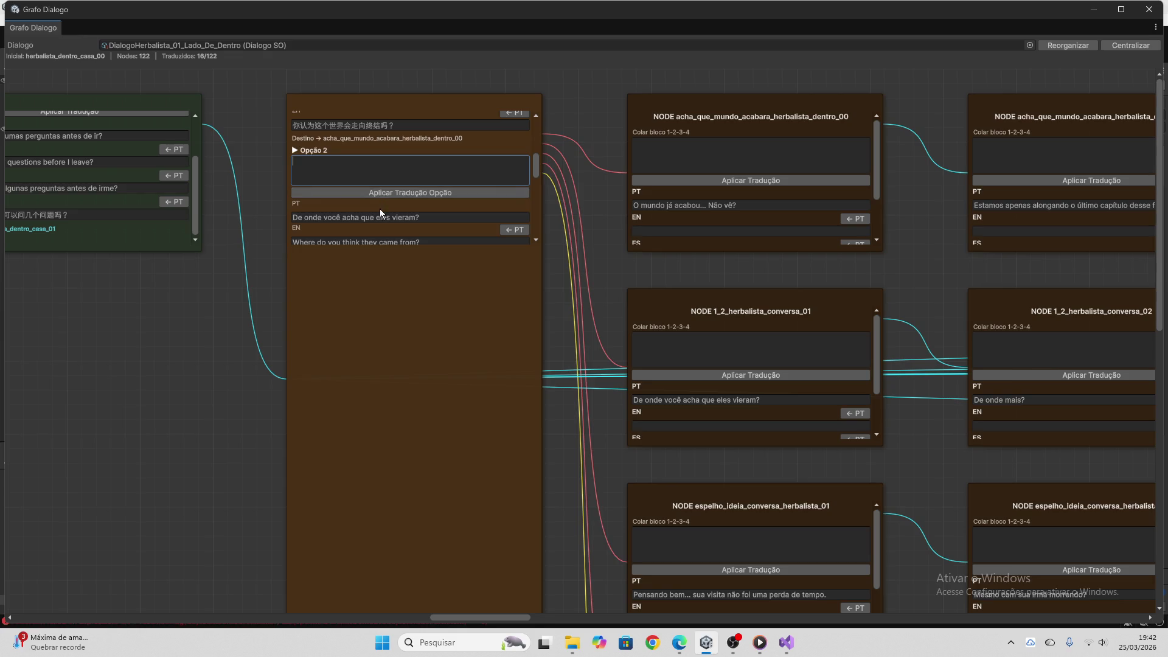
# Translate Opção 3 'Espelho mágico?' via ChatGPT and apply the translations
pyautogui.scroll(-4, 380, 210)
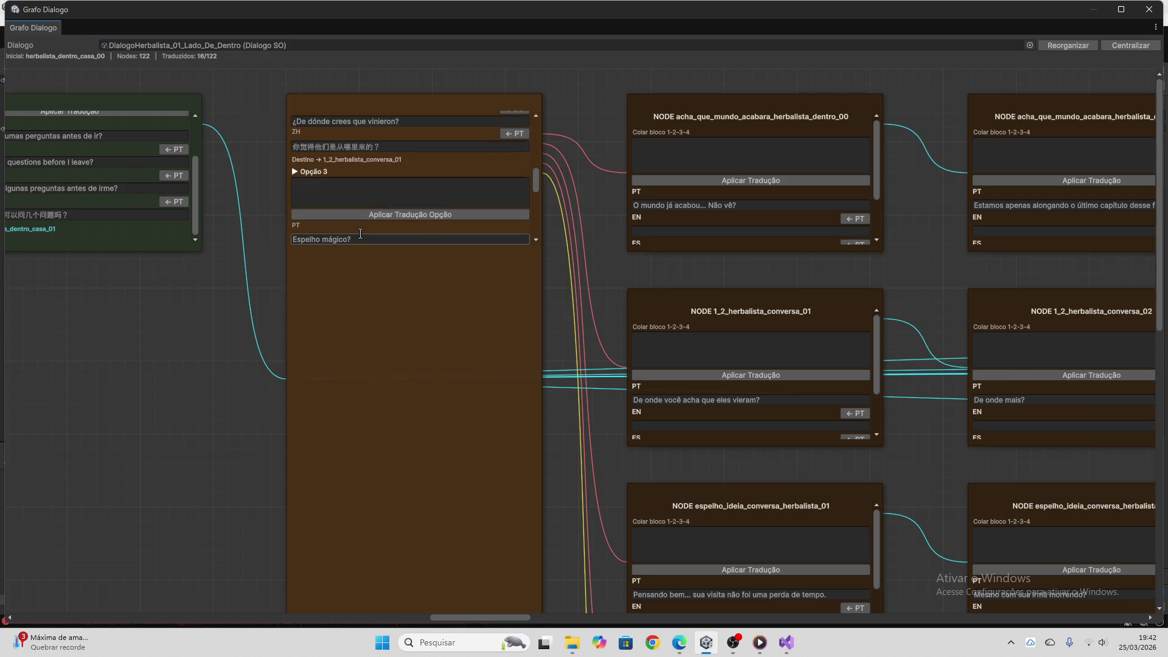
pyautogui.click(360, 238)
pyautogui.click(680, 642)
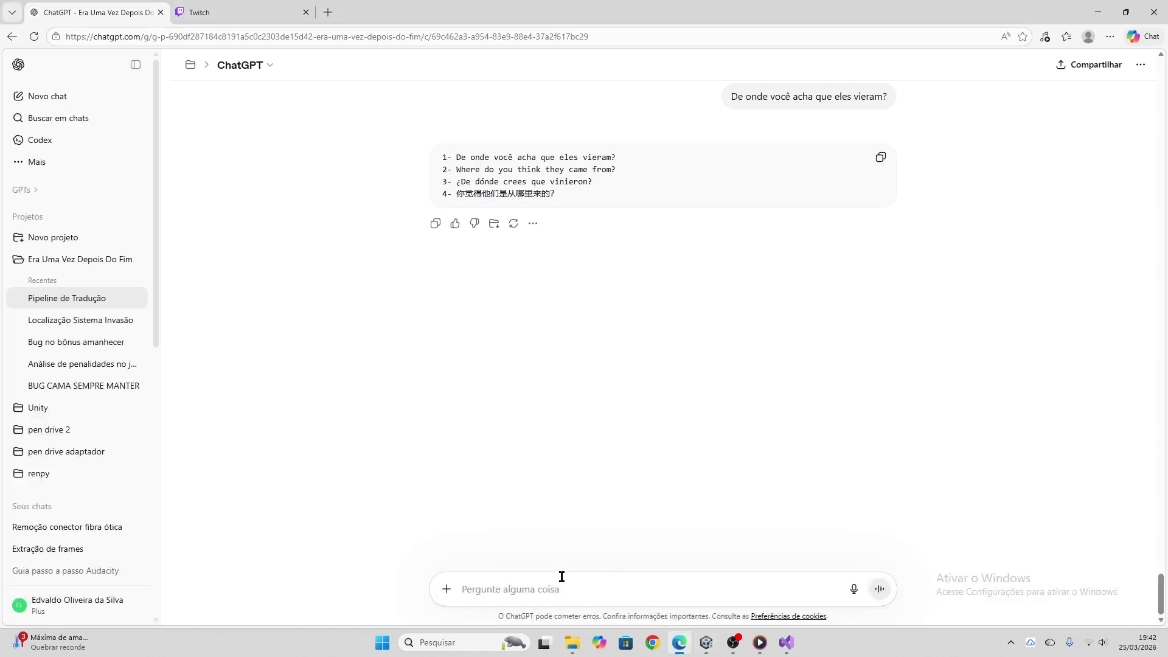
pyautogui.hotkey('ctrl', 'v')
pyautogui.press('Return')
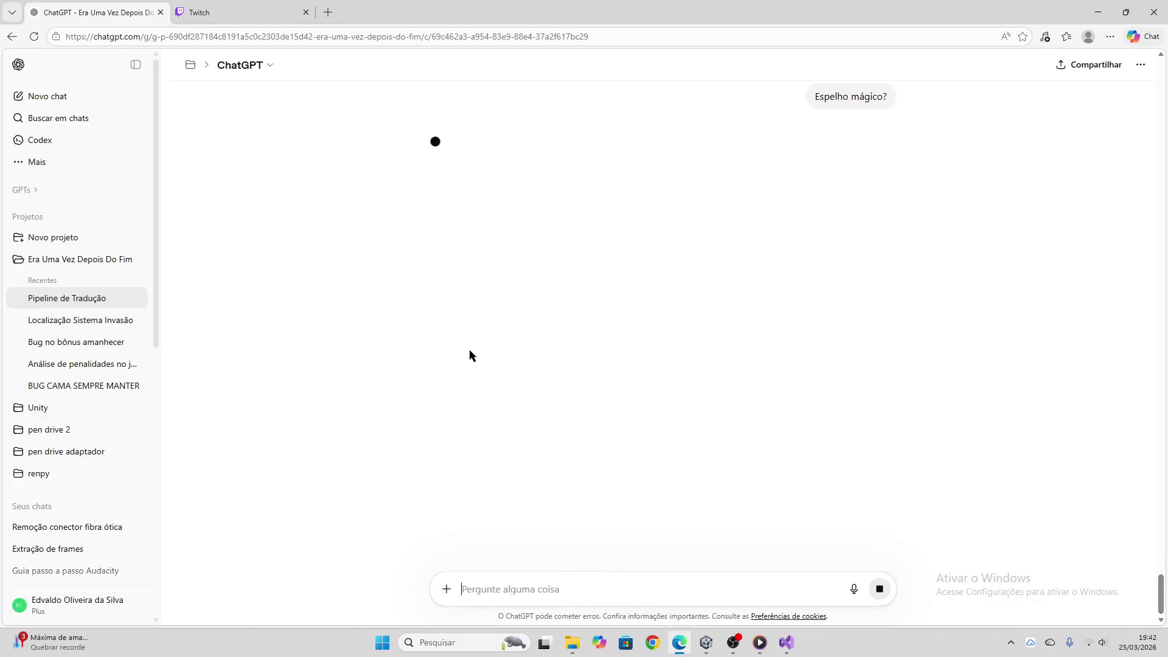
pyautogui.click(230, 6)
pyautogui.click(95, 12)
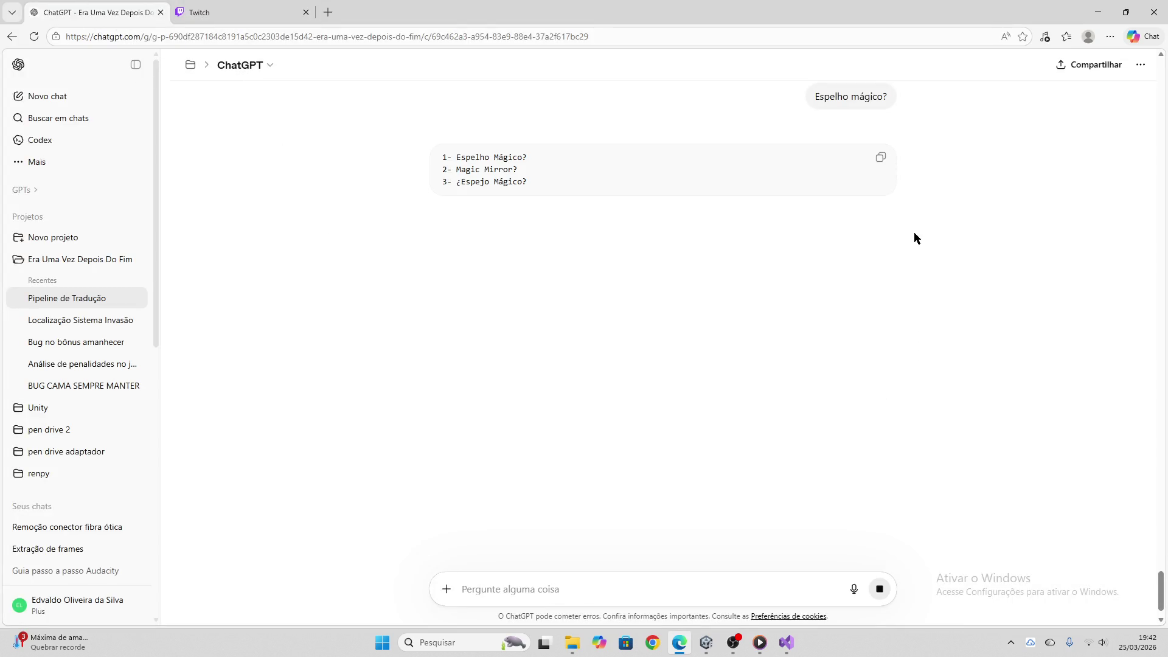
pyautogui.click(880, 158)
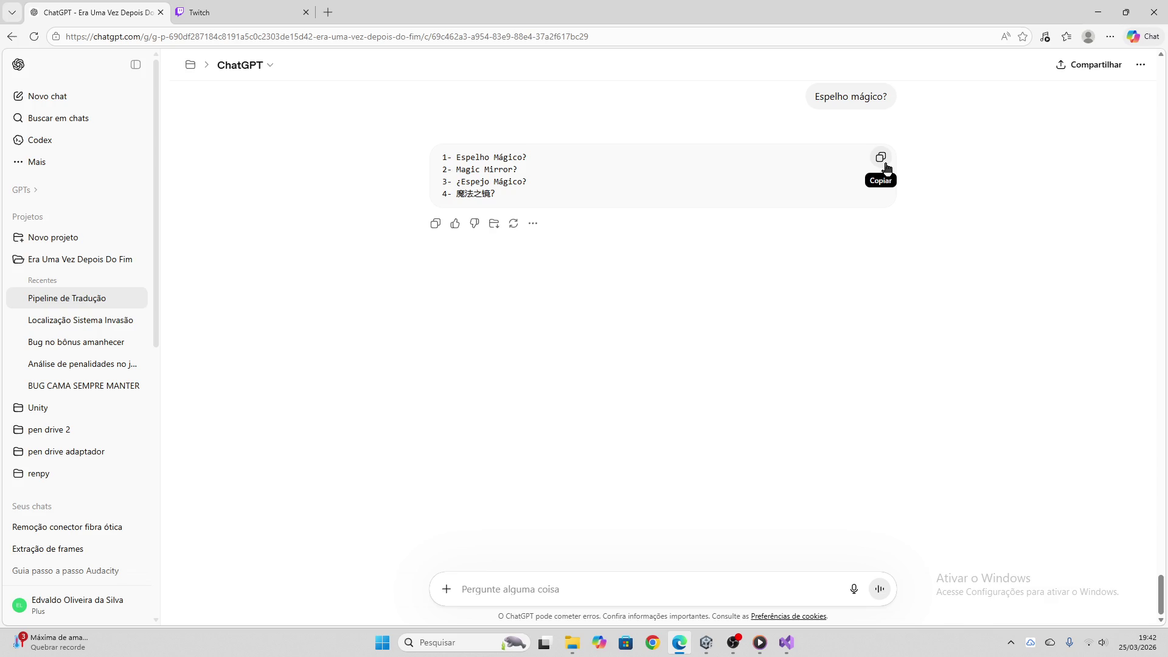
pyautogui.click(704, 650)
pyautogui.click(391, 193)
pyautogui.hotkey('ctrl', 'v')
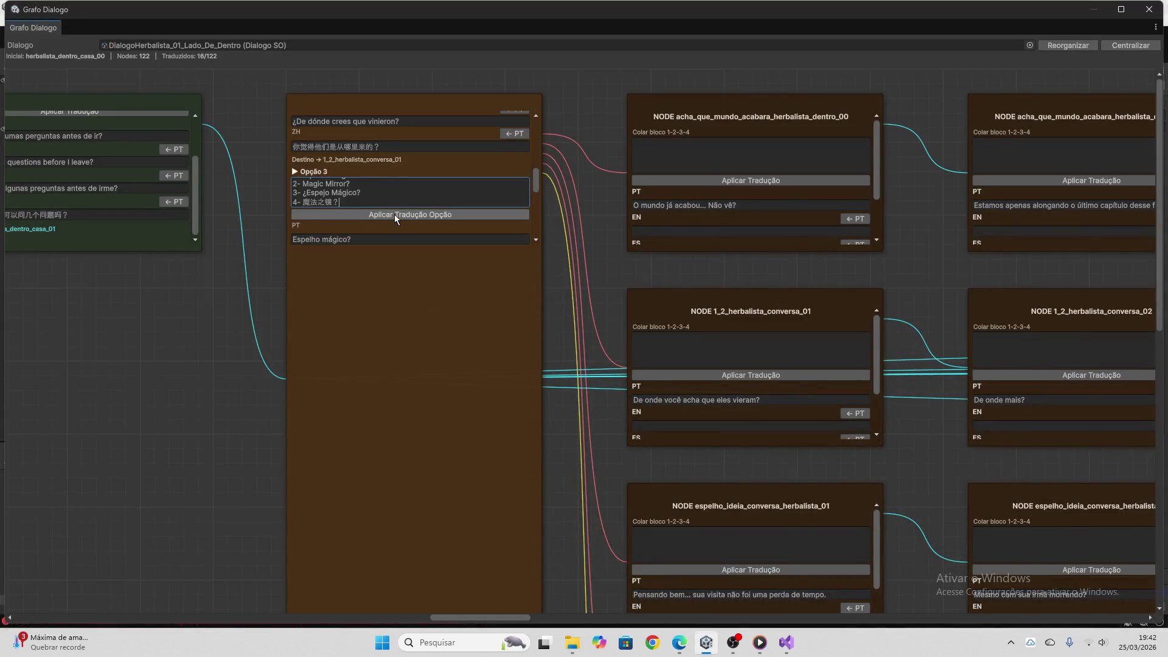
pyautogui.click(394, 214)
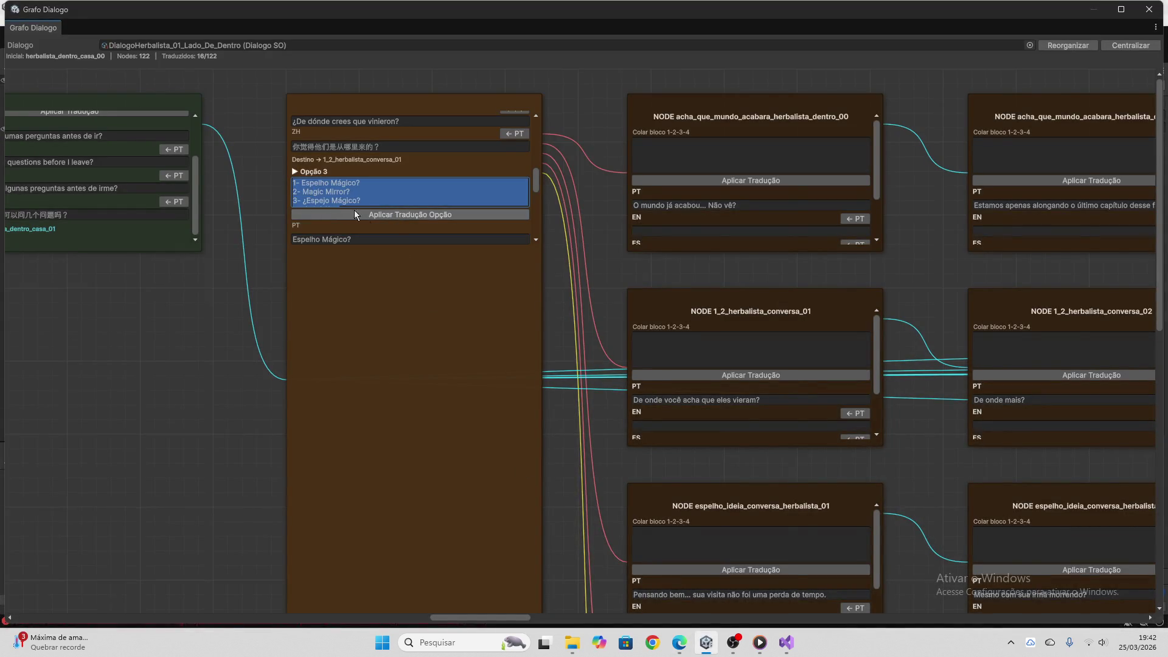
# Paste ChatGPT's translation of Opção 4 'Castelo Vanddromen?' into its field, then clear it
pyautogui.scroll(-5, 414, 201)
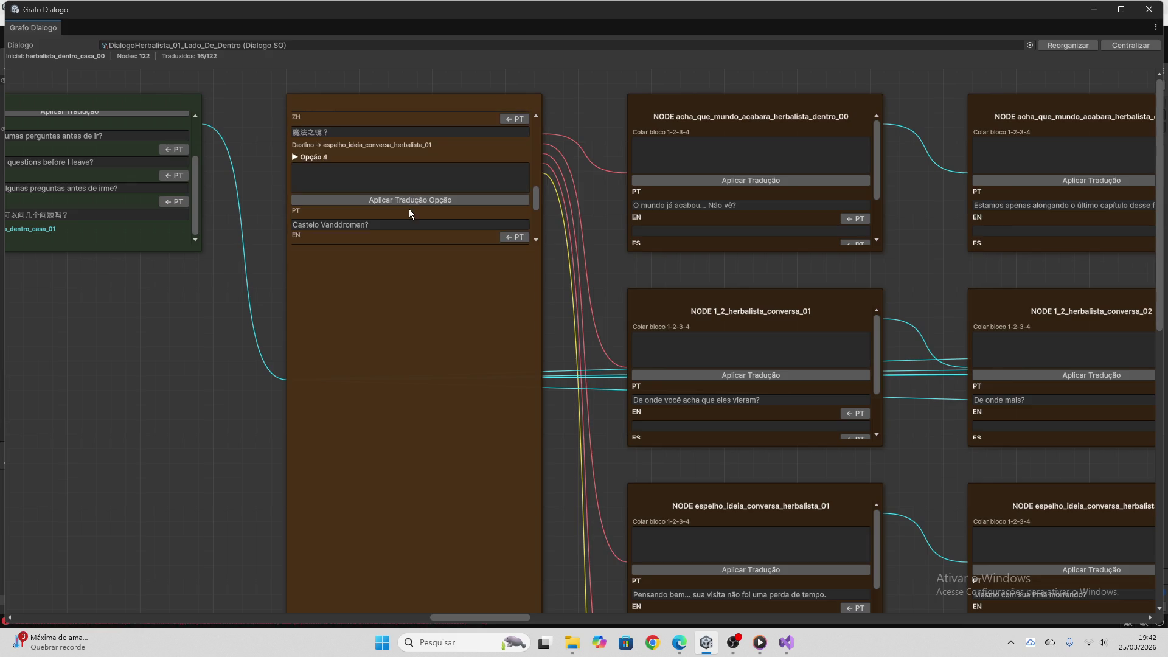
pyautogui.click(405, 223)
pyautogui.click(680, 643)
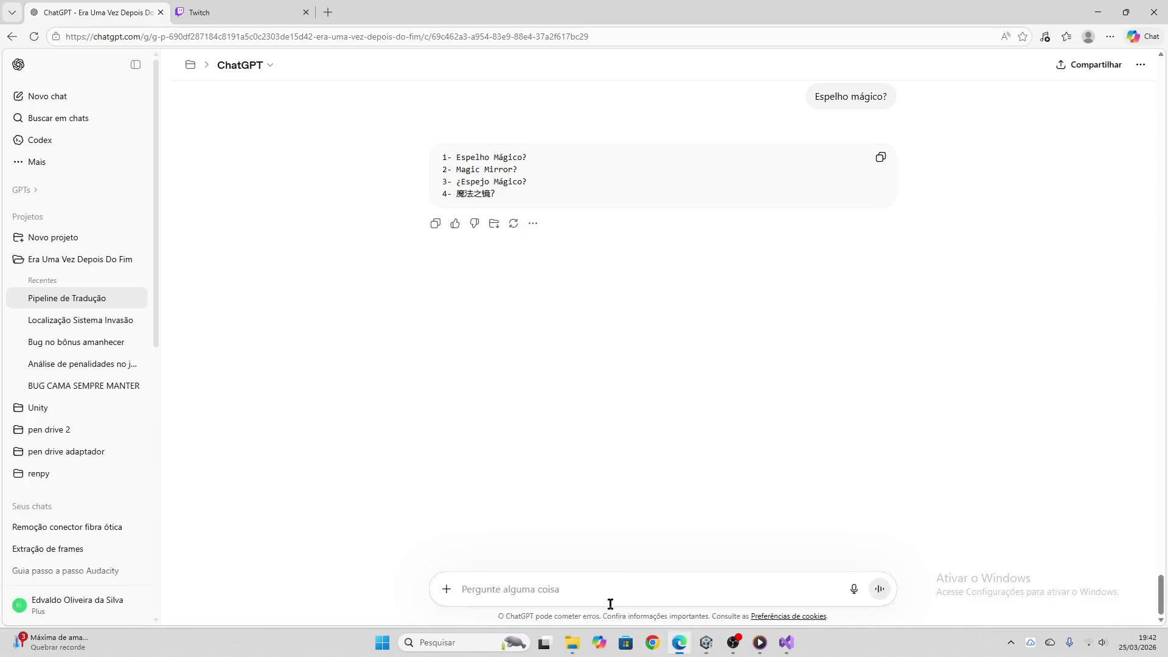
pyautogui.hotkey('ctrl', 'v')
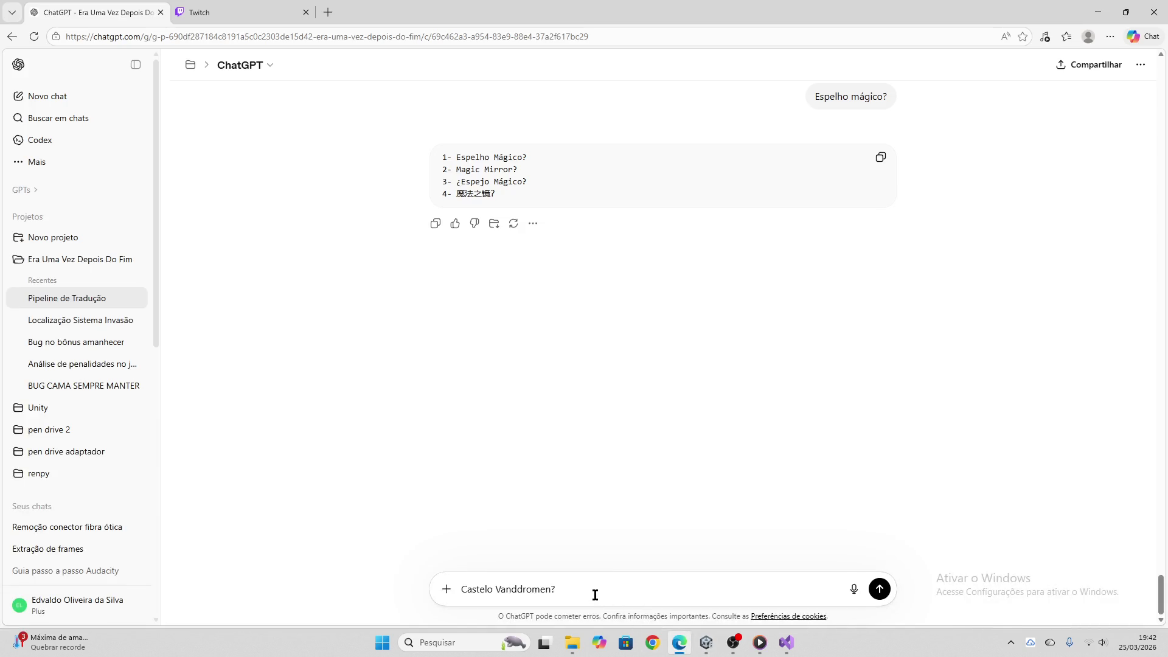
pyautogui.press('Return')
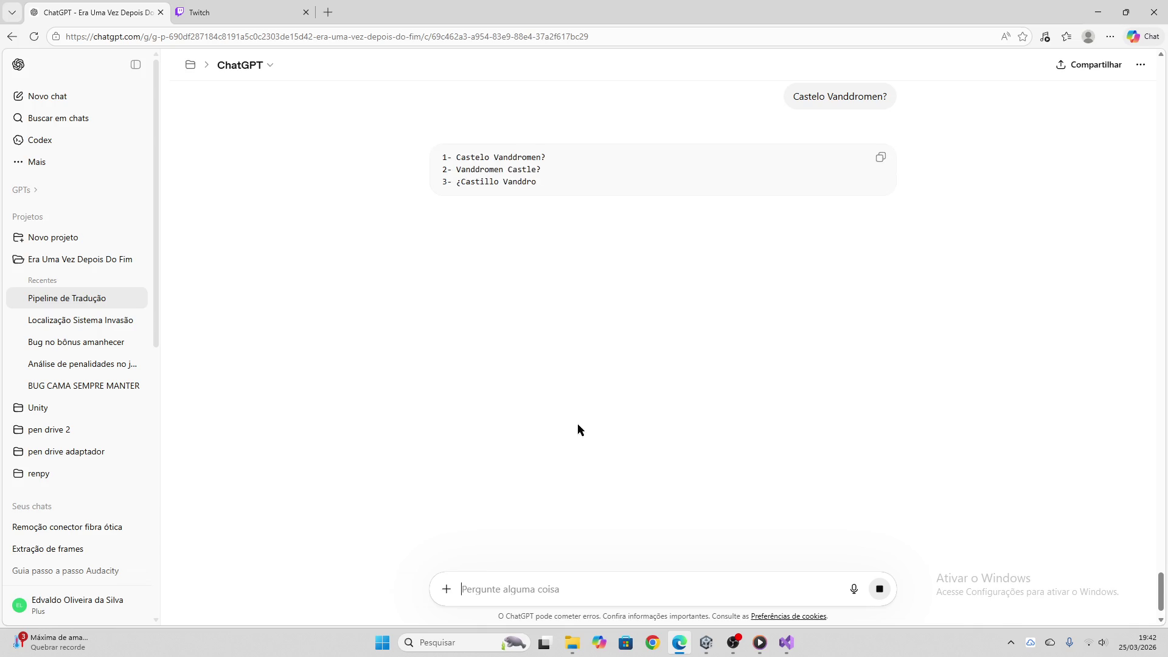
pyautogui.click(880, 160)
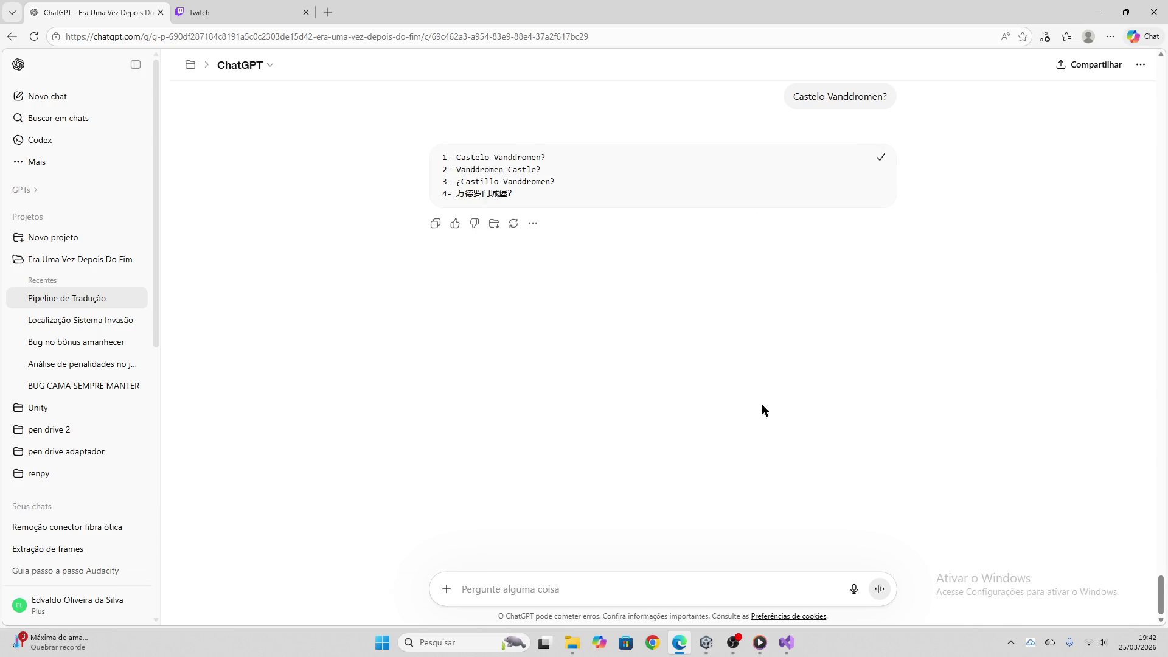
pyautogui.click(706, 643)
pyautogui.click(410, 178)
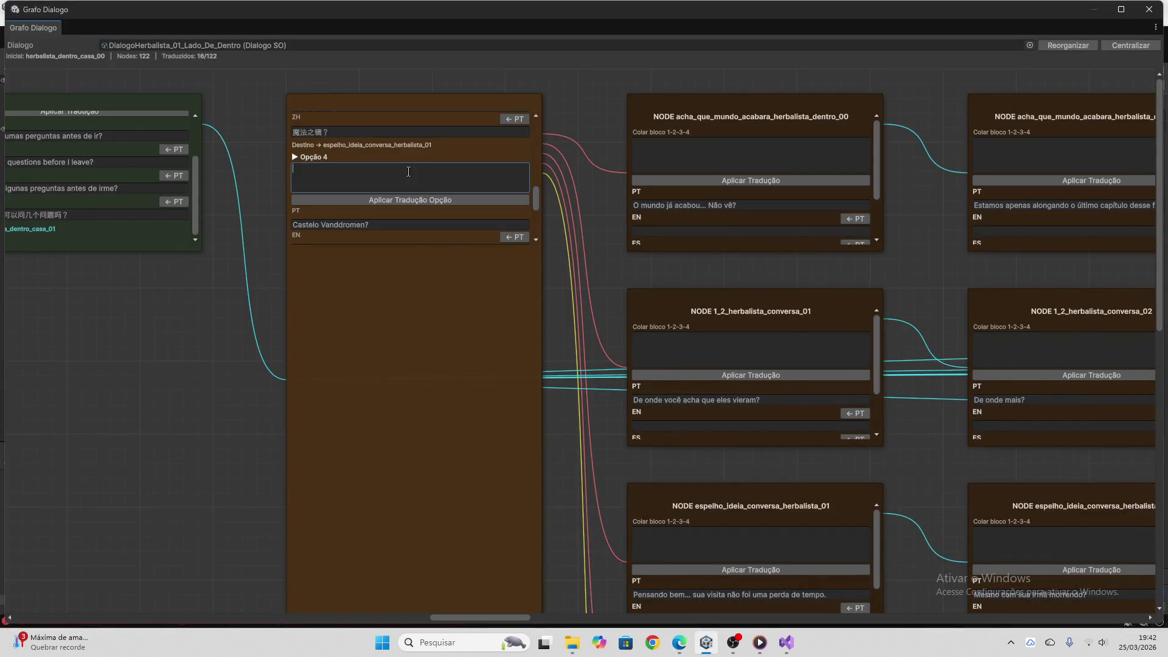
pyautogui.hotkey('ctrl', 'v')
pyautogui.hotkey('ctrl', 'a')
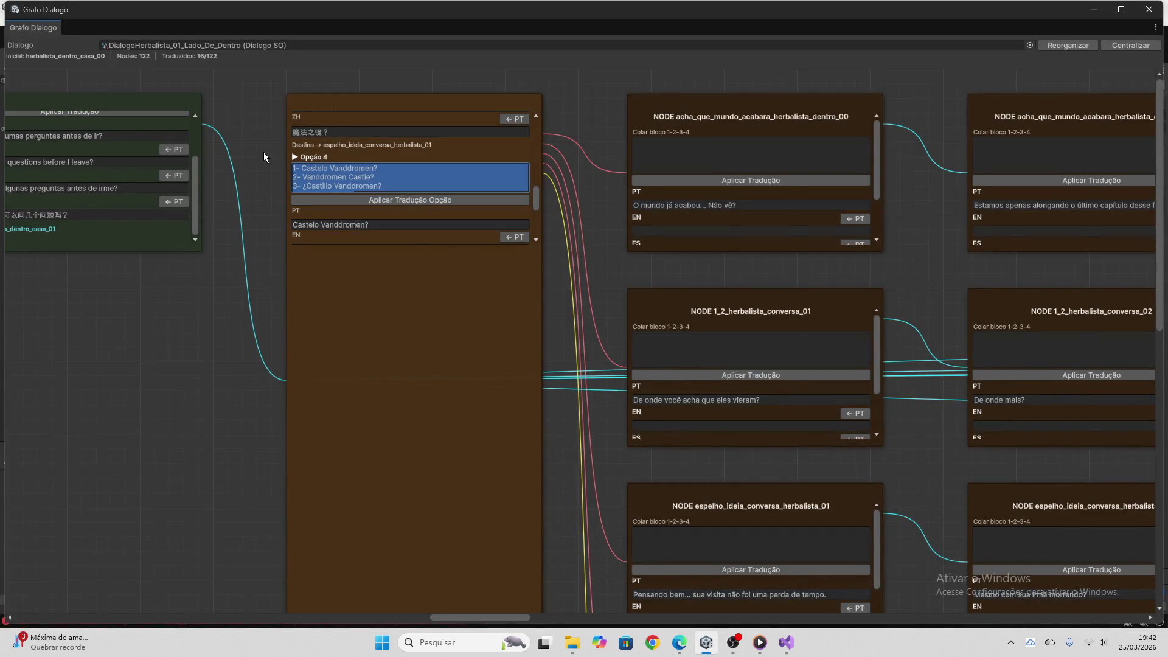
pyautogui.press('BackSpace')
# Translate 'Sair' via ChatGPT and apply Exit/Salir/Chinese to the option node
pyautogui.scroll(-5, 436, 188)
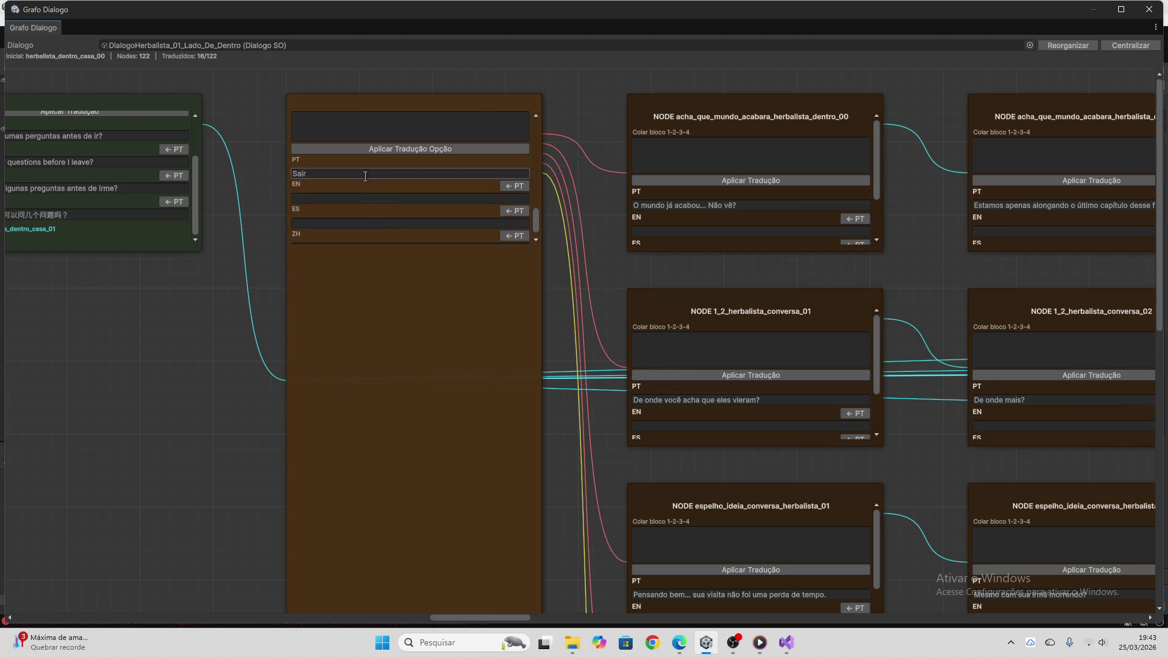
pyautogui.click(679, 643)
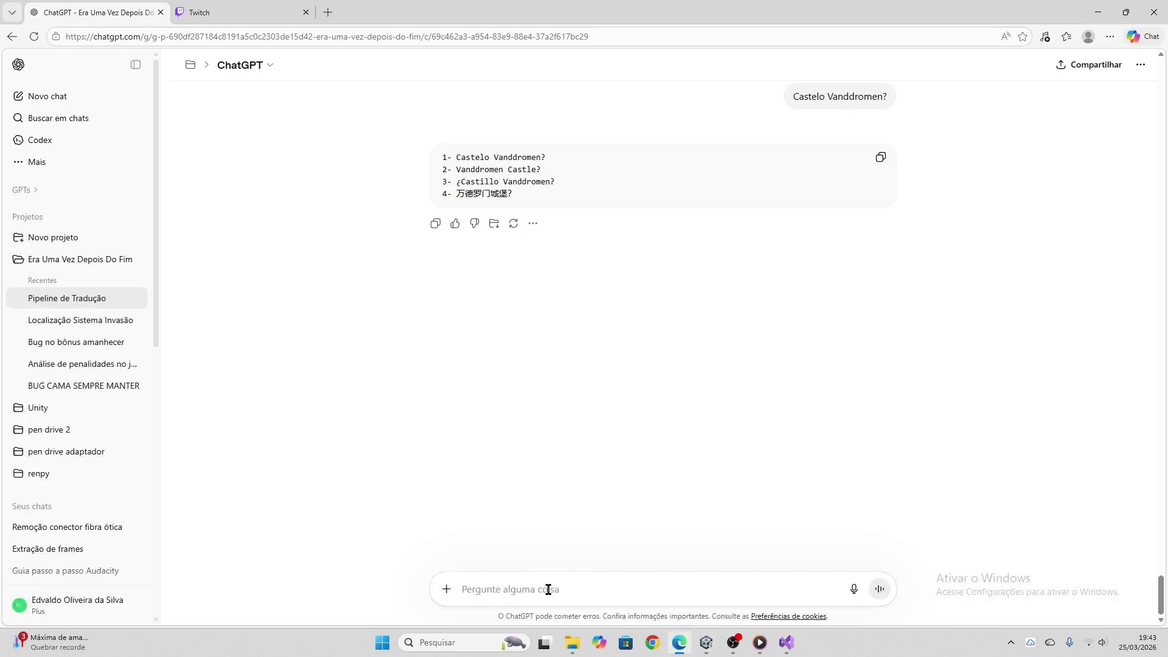
pyautogui.write('Sair')
pyautogui.press('Return')
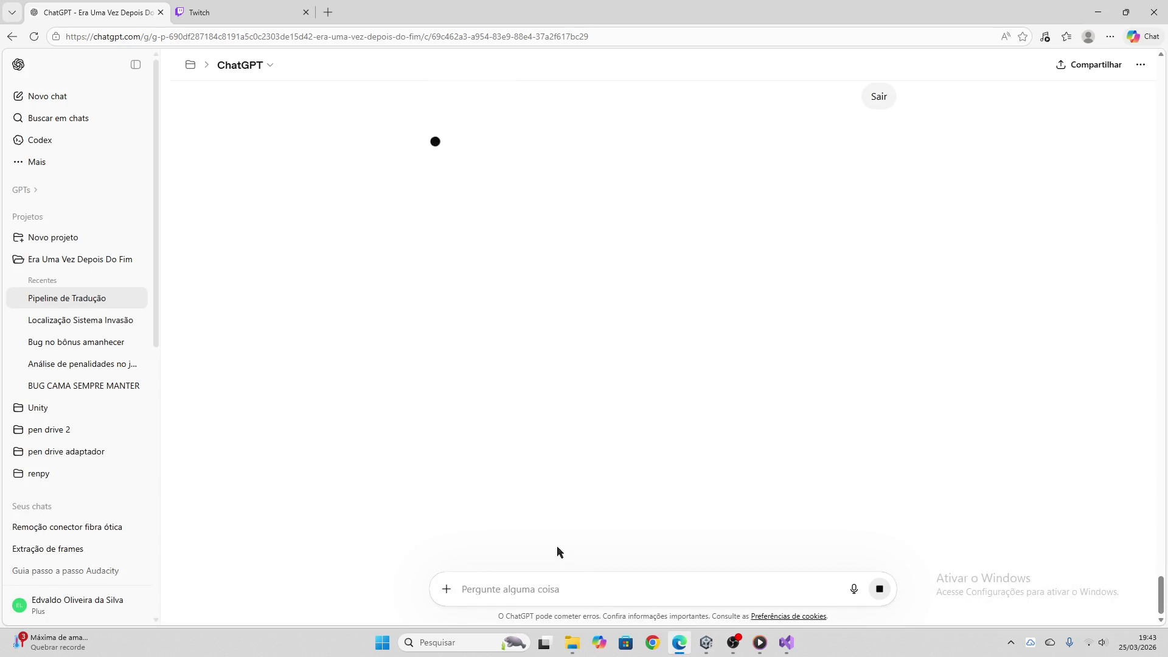
pyautogui.hotkey('ctrl', 'Tab')
pyautogui.hotkey('ctrl', 'Tab')
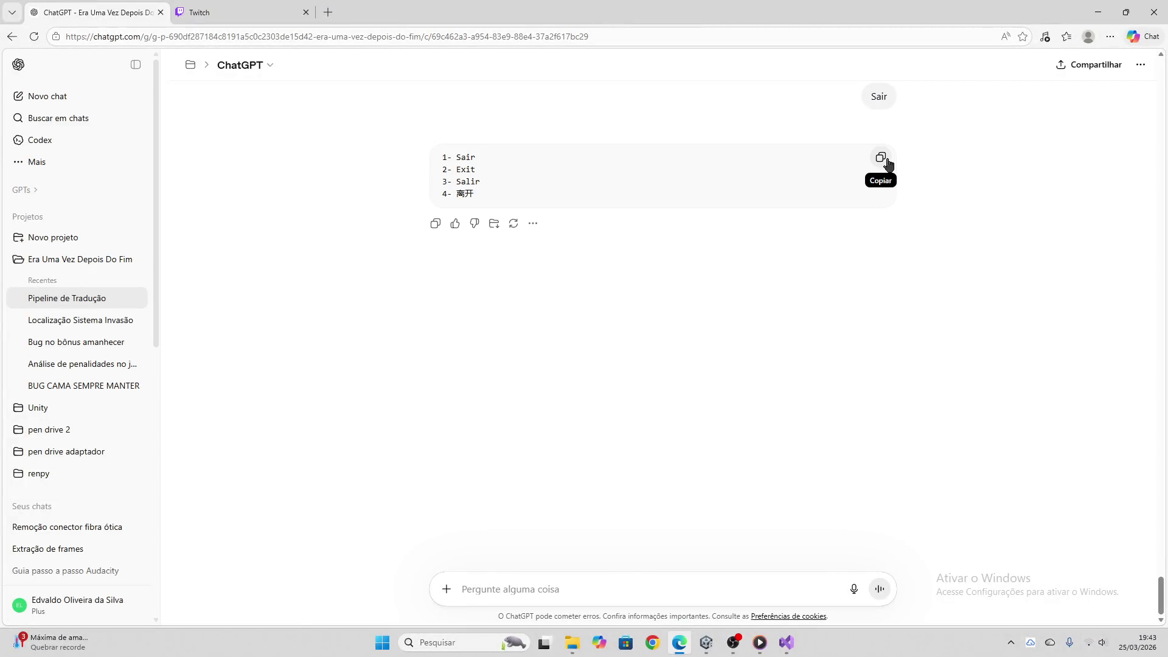
pyautogui.click(881, 158)
pyautogui.click(706, 642)
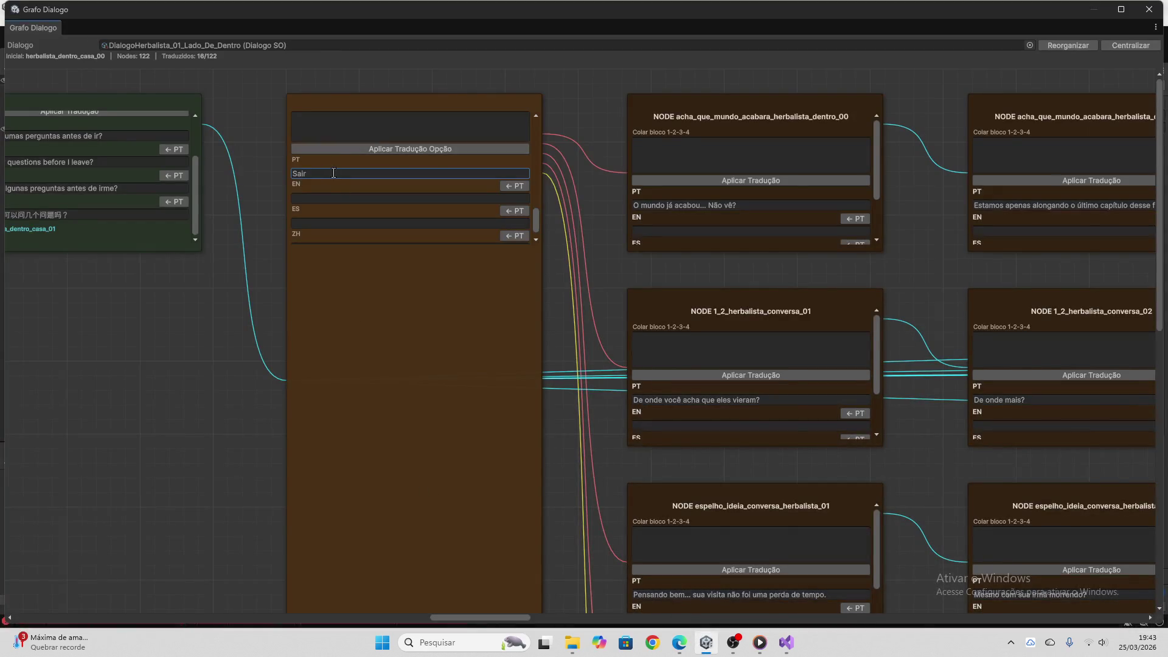
pyautogui.click(338, 134)
pyautogui.hotkey('ctrl', 'v')
pyautogui.click(363, 146)
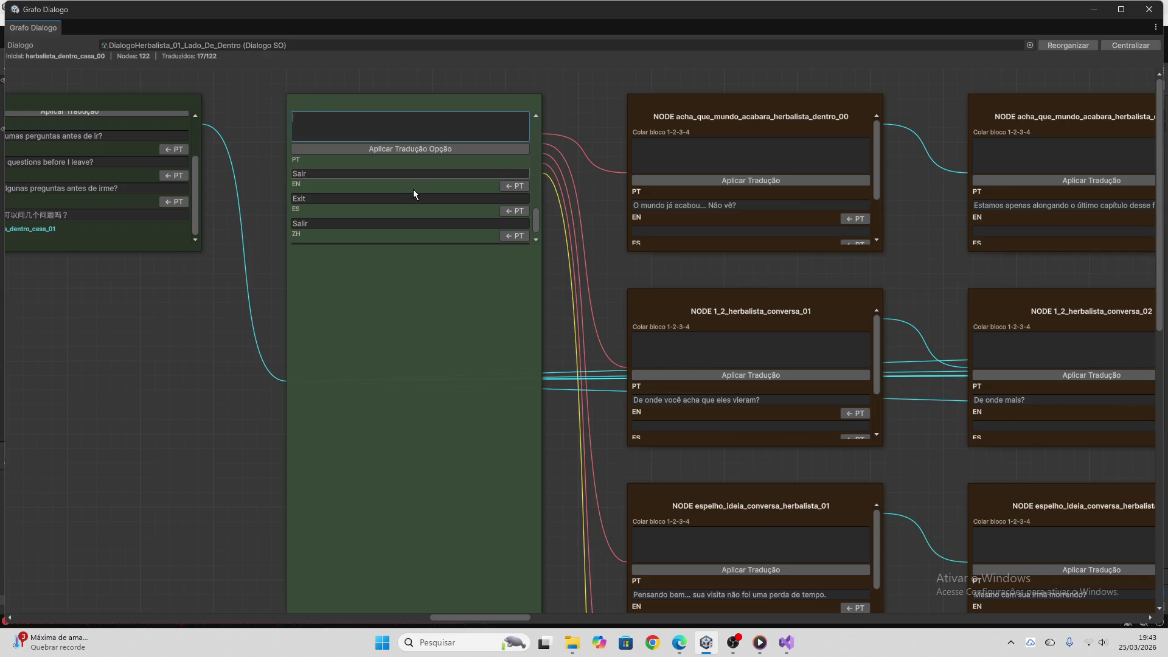
# Translate 'O mundo já acabou... Não vê?' via ChatGPT and apply its EN/ES/ZH lines to the node
pyautogui.moveTo(487, 618); pyautogui.dragTo(527, 616)
pyautogui.click(251, 205)
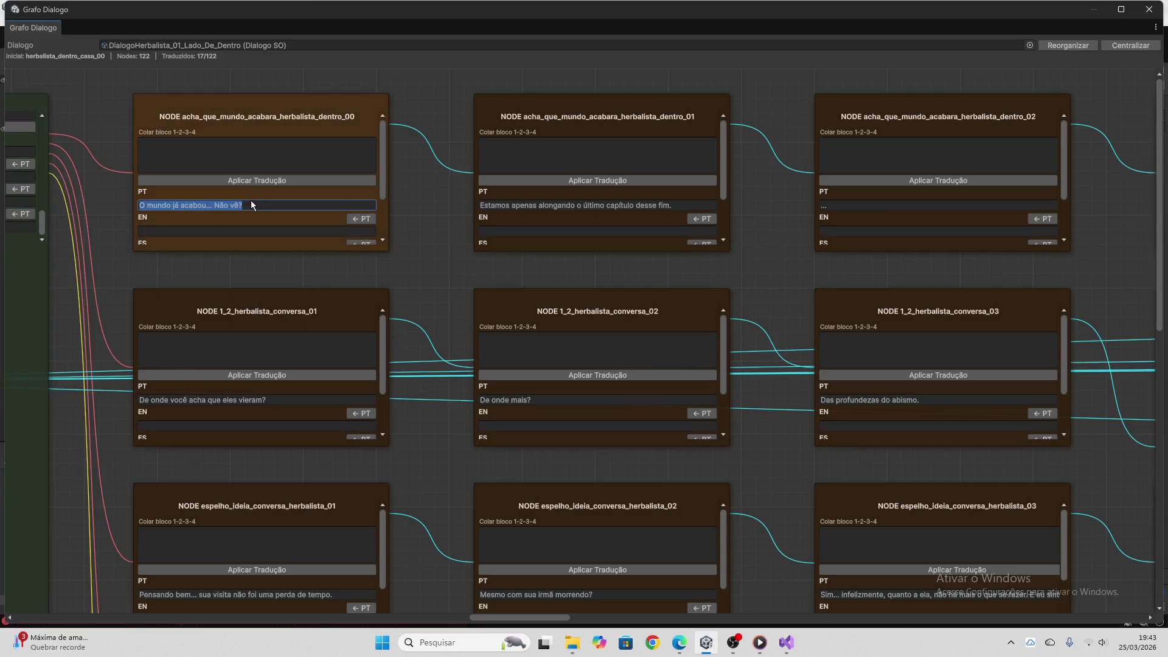
pyautogui.click(679, 642)
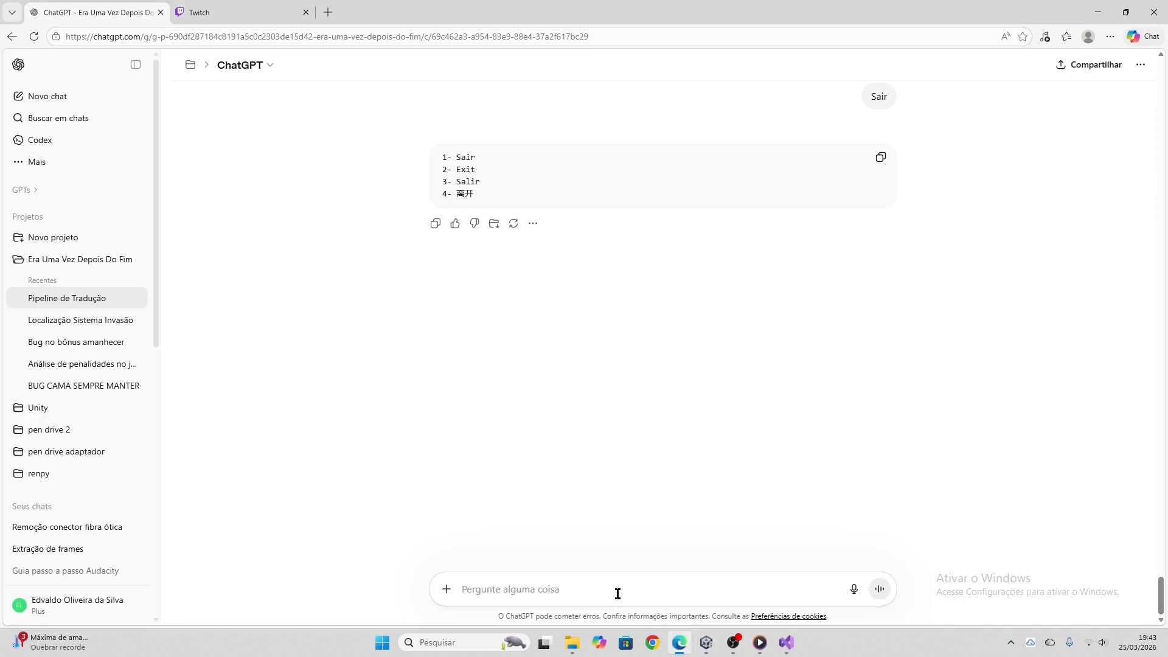
pyautogui.hotkey('ctrl', 'v')
pyautogui.press('Return')
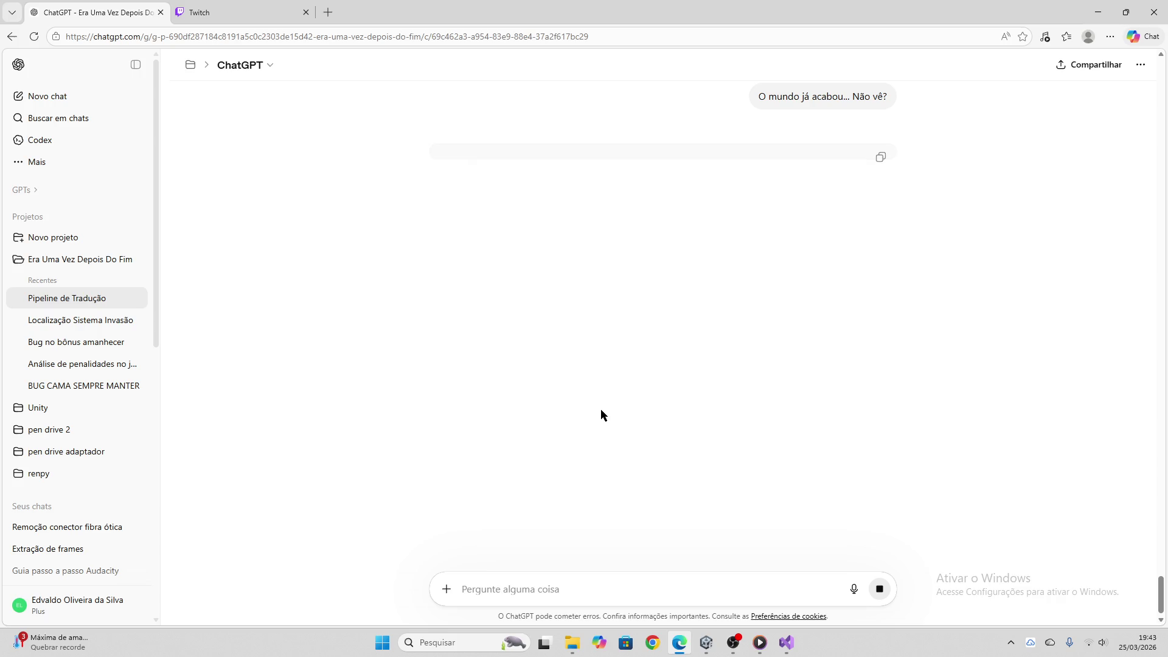
pyautogui.click(879, 161)
pyautogui.click(706, 642)
pyautogui.click(270, 160)
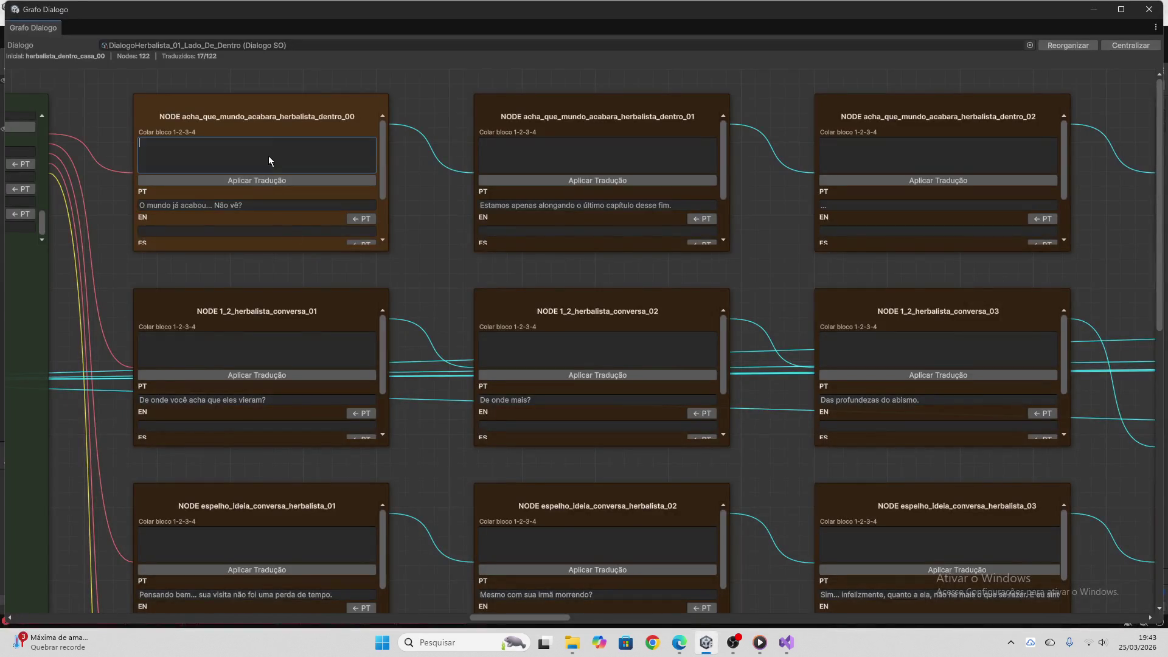
pyautogui.hotkey('ctrl', 'v')
pyautogui.click(265, 181)
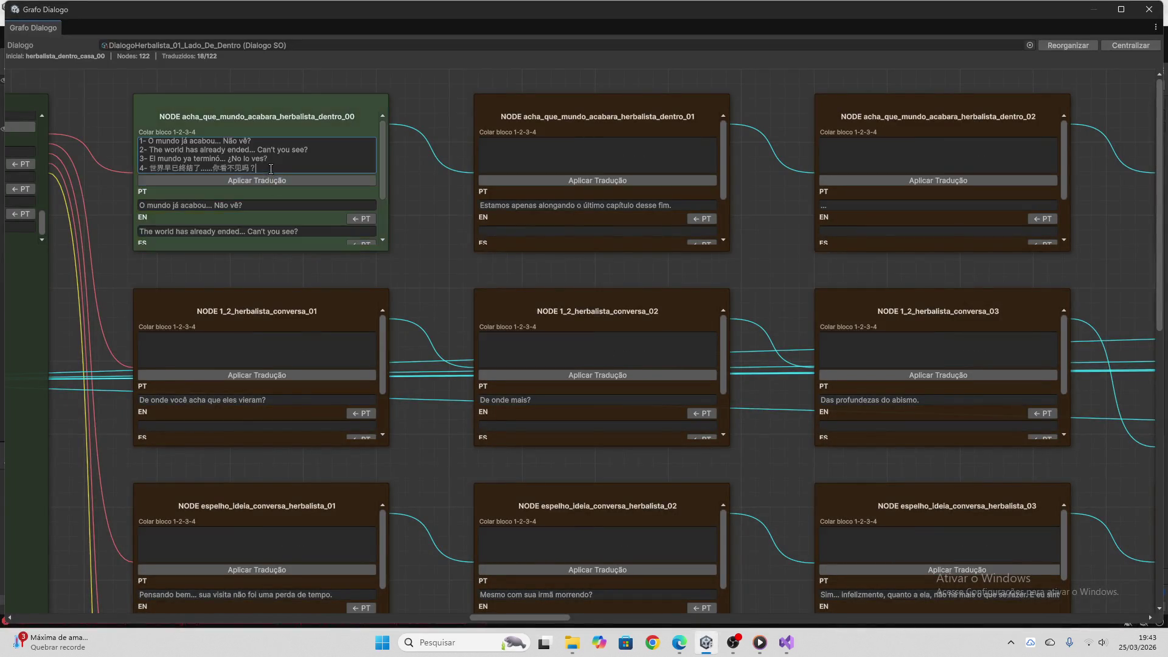
pyautogui.press('BackSpace')
# Translate node 1_2_herbalista_conversa_01 through ChatGPT and apply its EN/ES/ZH translations
pyautogui.scroll(-3, 236, 218)
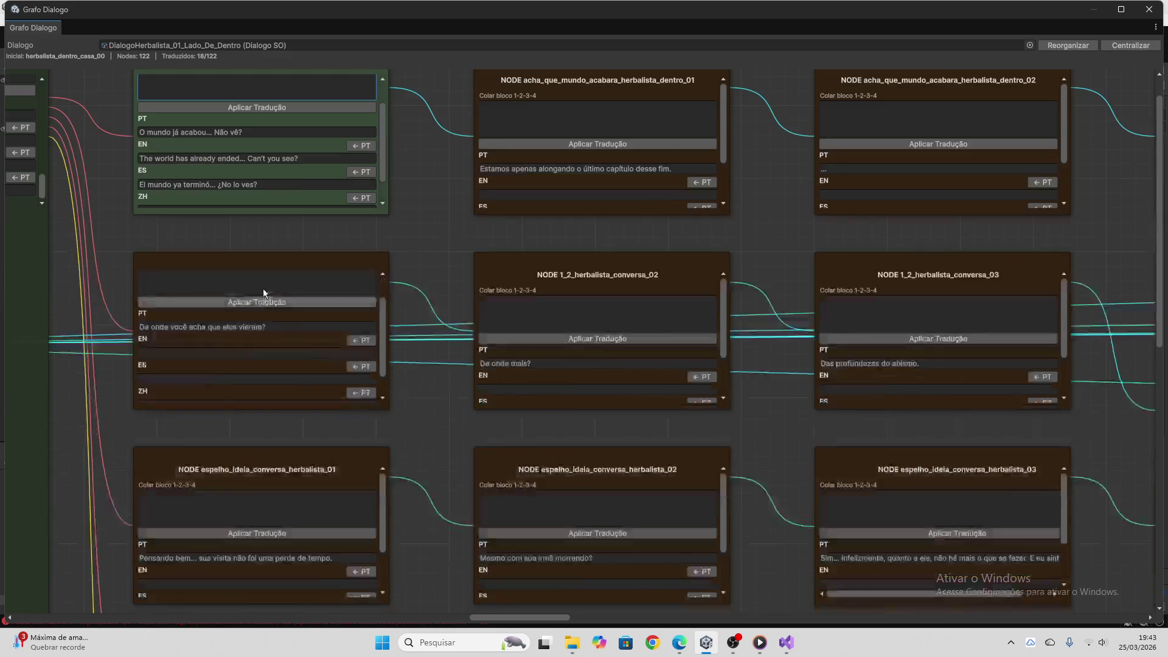
pyautogui.scroll(-5, 276, 247)
pyautogui.click(275, 256)
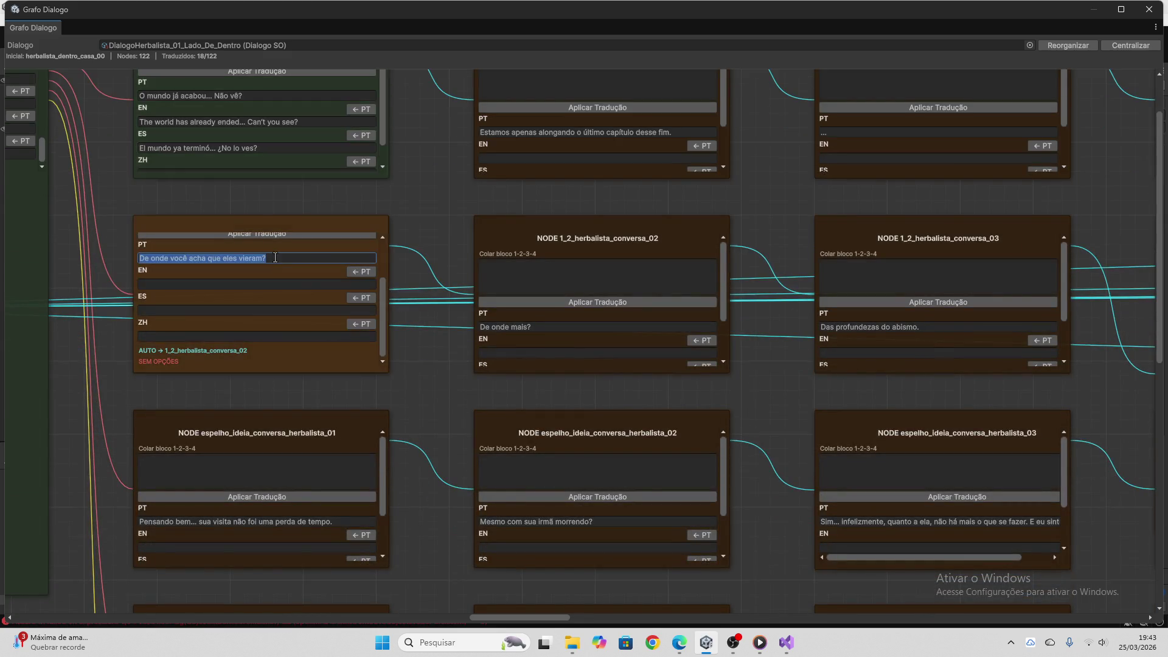
pyautogui.click(680, 642)
pyautogui.hotkey('ctrl', 'v')
pyautogui.press('Return')
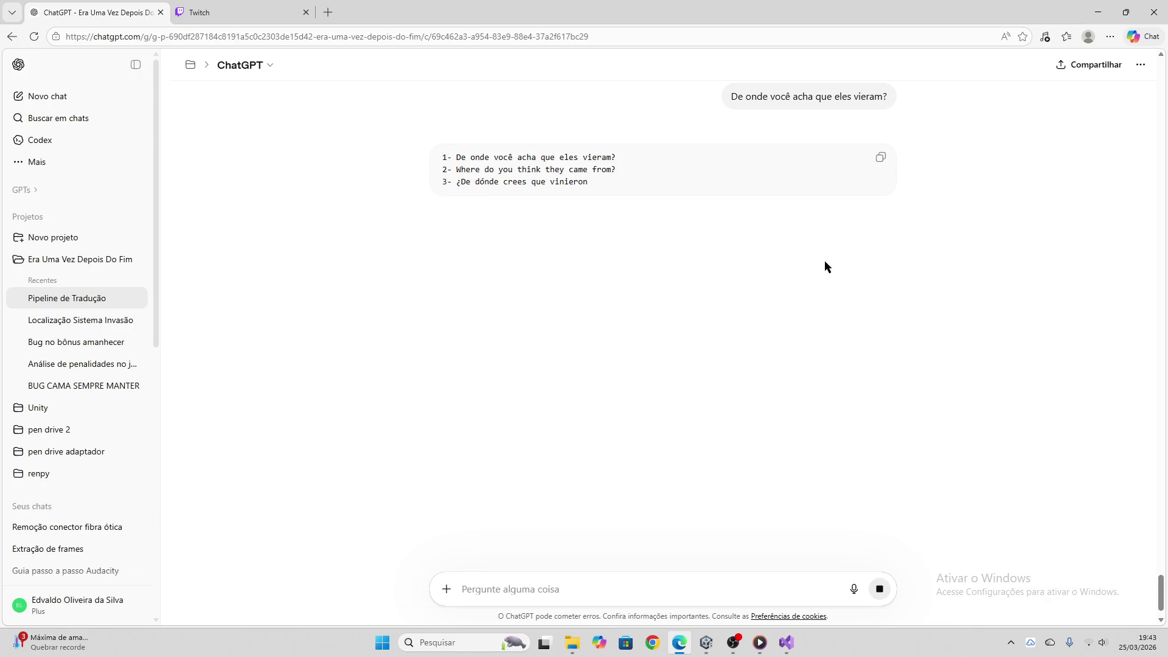
pyautogui.click(885, 163)
pyautogui.click(706, 643)
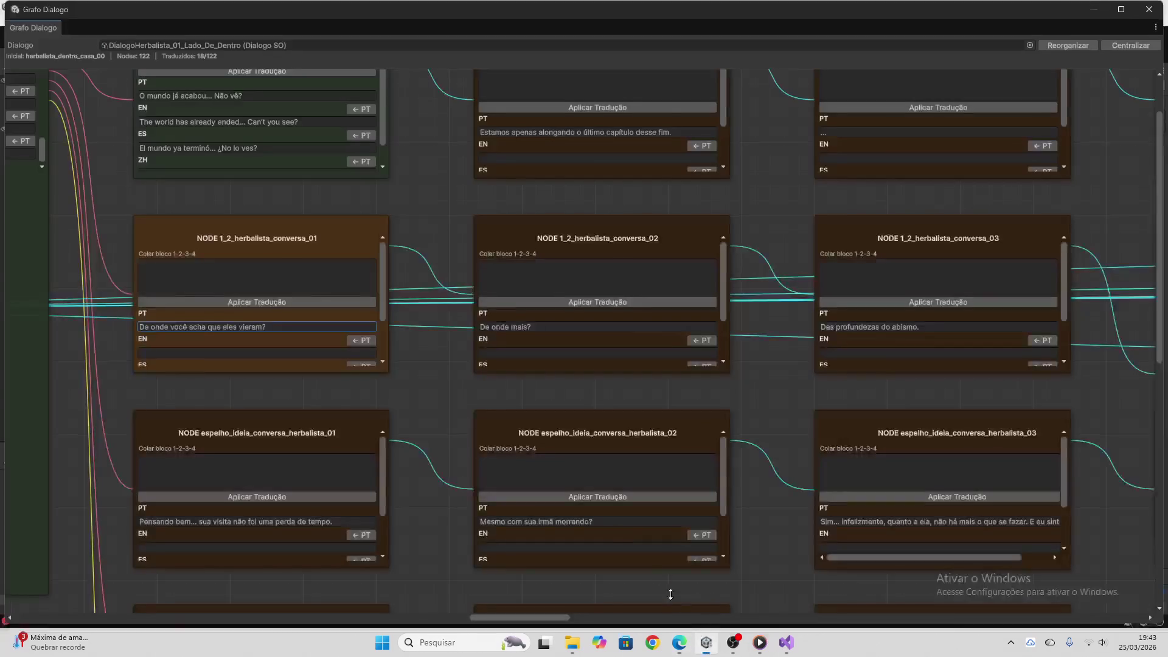
pyautogui.click(316, 287)
pyautogui.hotkey('ctrl', 'v')
pyautogui.click(316, 302)
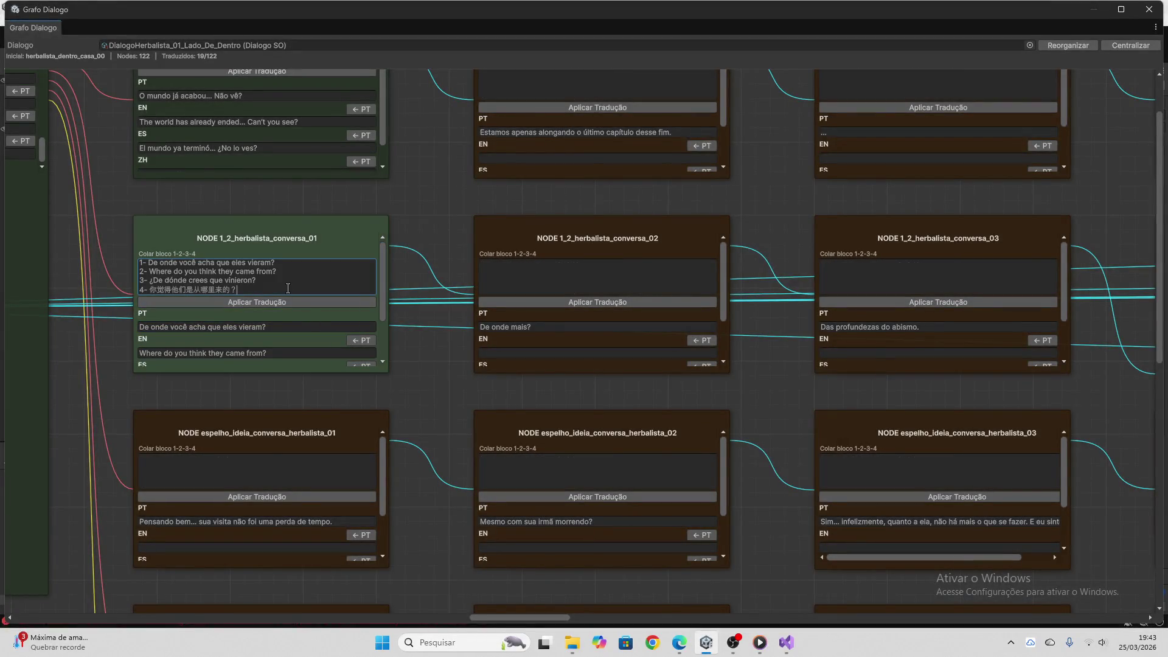
pyautogui.hotkey('ctrl', 'a')
pyautogui.press('Delete')
# Apply EN/ES/ZH to espelho_ideia_conversa_herbalista_01, including 'Come to think of it... your visit wasn't a waste of time.'
pyautogui.scroll(-2, 228, 297)
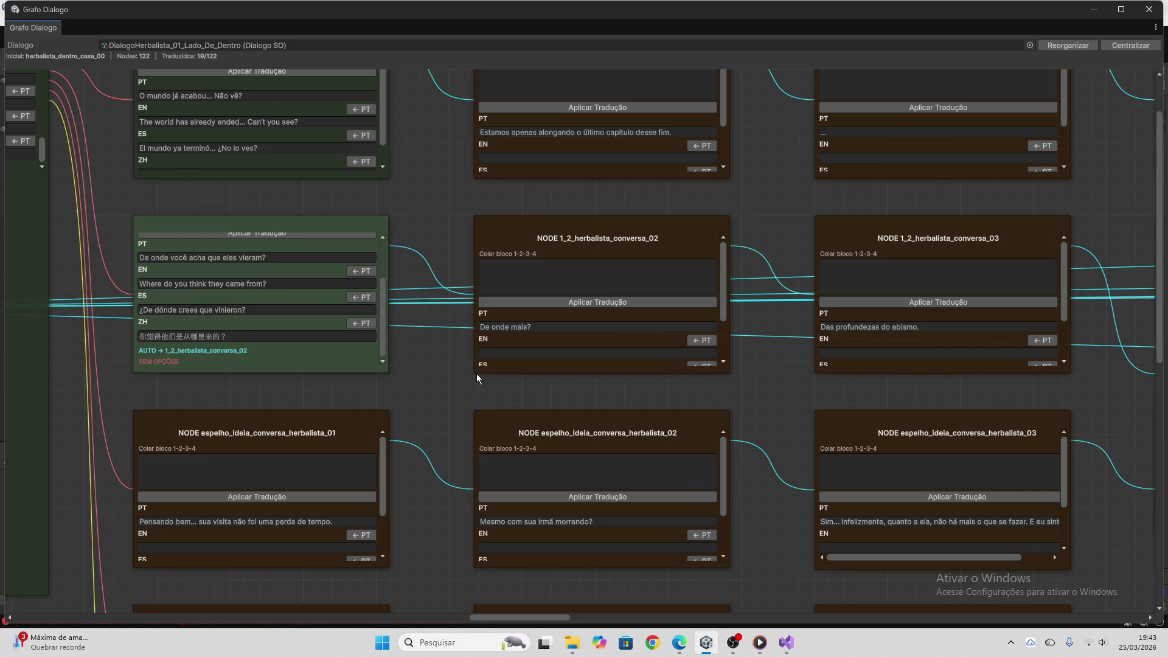
pyautogui.scroll(-3, 476, 374)
pyautogui.scroll(-2, 429, 381)
pyautogui.click(325, 339)
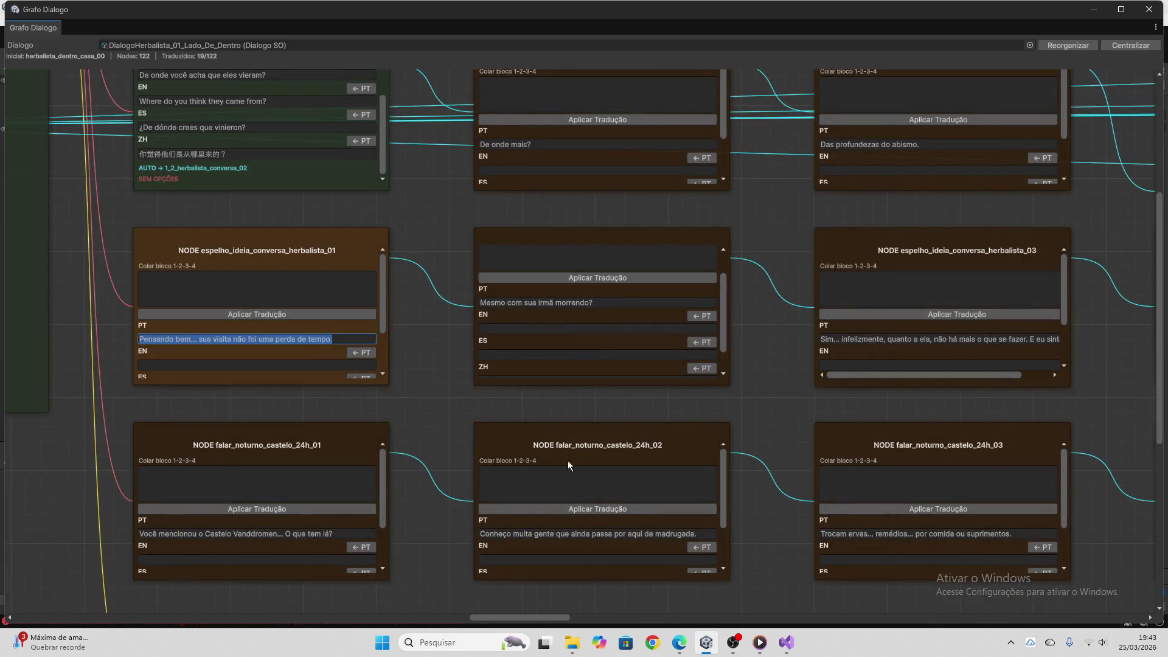
pyautogui.hotkey('alt', 'Tab')
pyautogui.hotkey('ctrl', 'v')
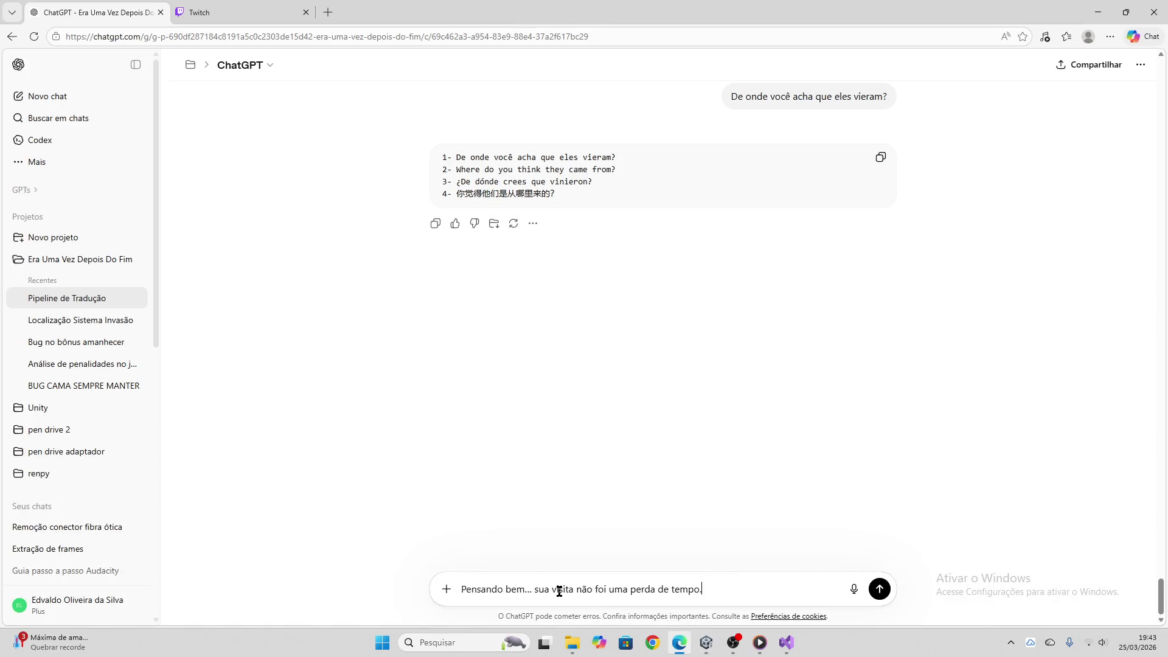
pyautogui.press('Return')
pyautogui.hotkey('ctrl', 'Tab')
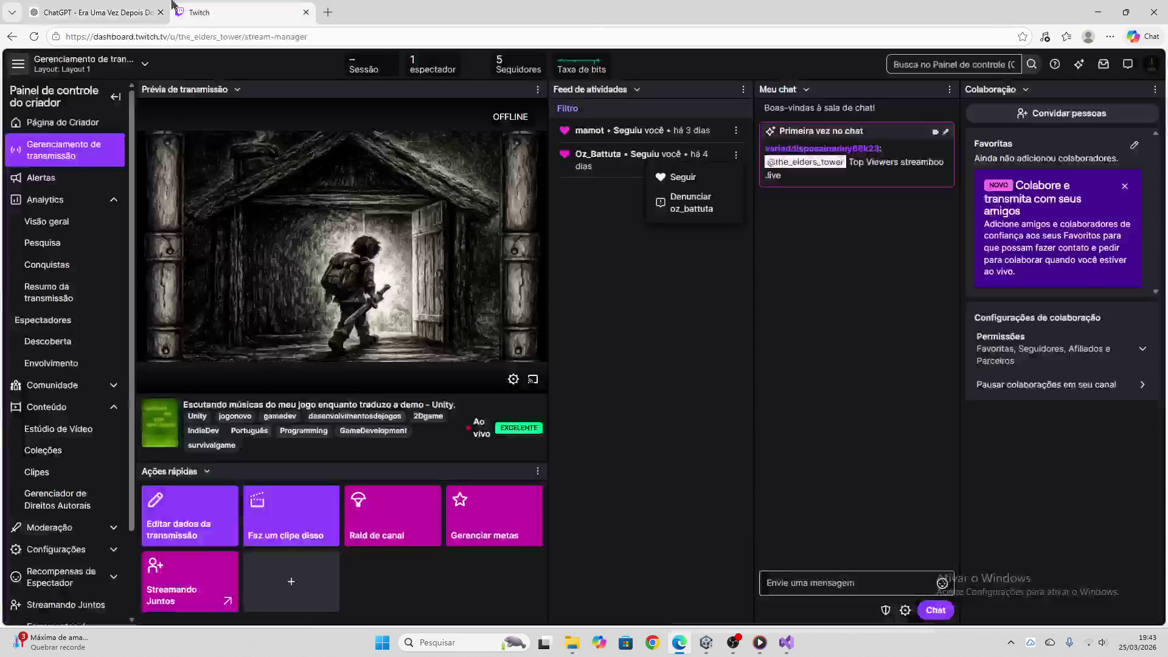
pyautogui.hotkey('ctrl', 'Tab')
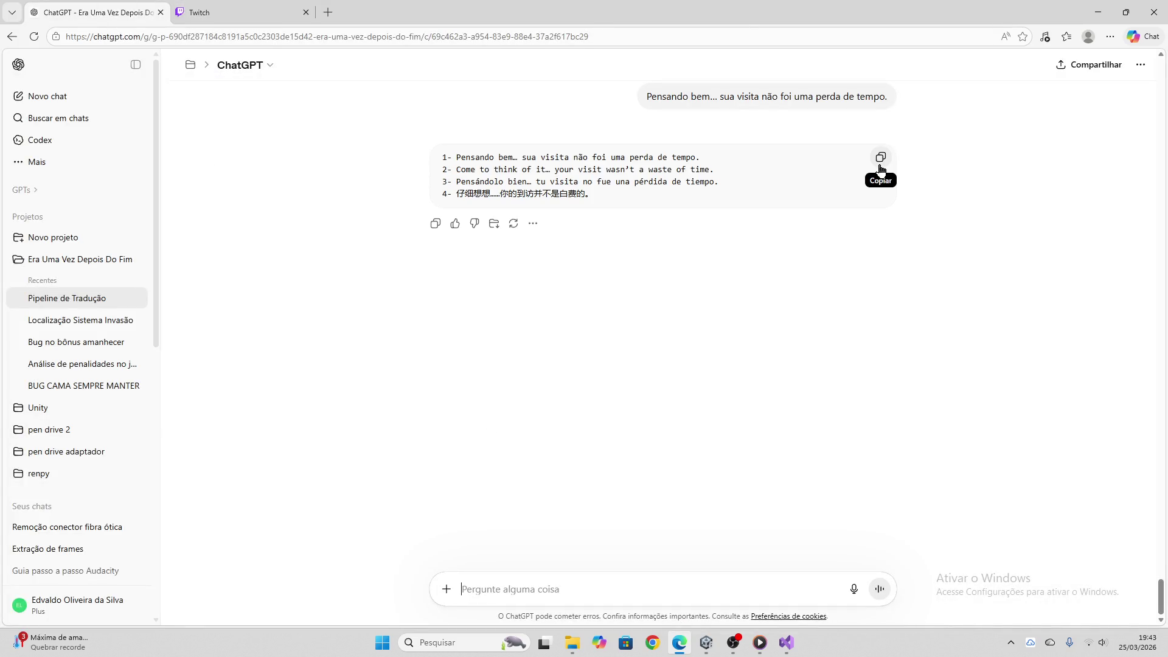
pyautogui.click(880, 158)
pyautogui.hotkey('alt', 'Tab')
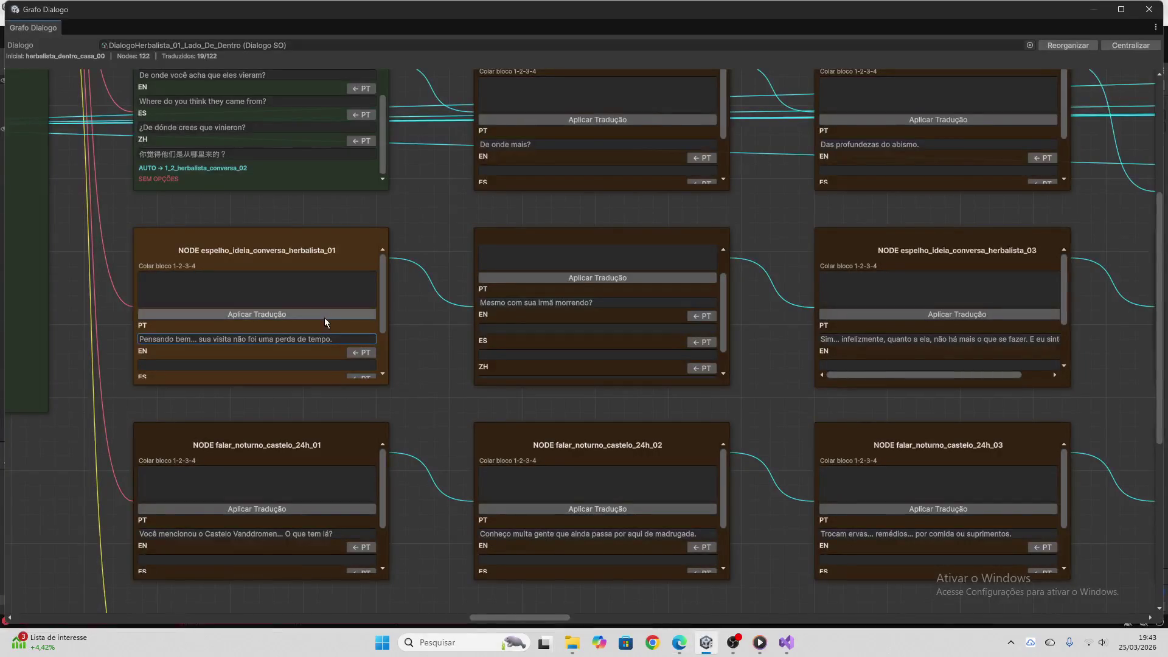
pyautogui.click(301, 292)
pyautogui.hotkey('ctrl', 'v')
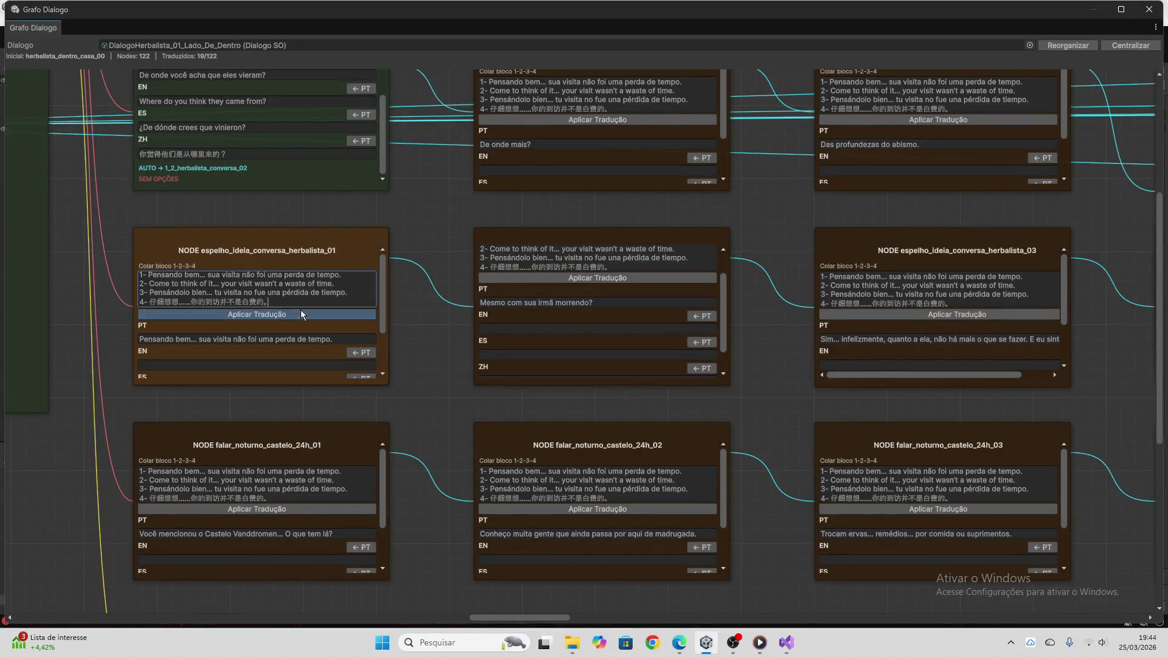
pyautogui.click(301, 313)
pyautogui.moveTo(293, 303); pyautogui.dragTo(133, 239)
# Clear the espelho paste field and send the falar_noturno_castelo_24h_01 Portuguese line to ChatGPT
pyautogui.press('BackSpace')
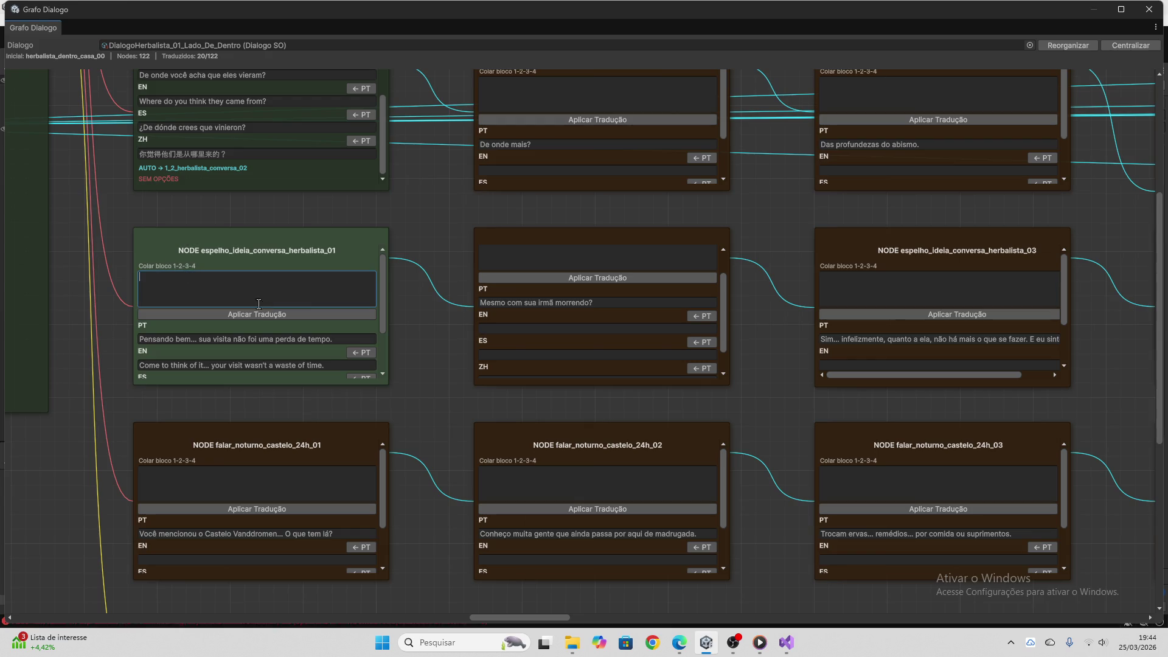
pyautogui.scroll(-2, 269, 310)
pyautogui.scroll(-3, 406, 395)
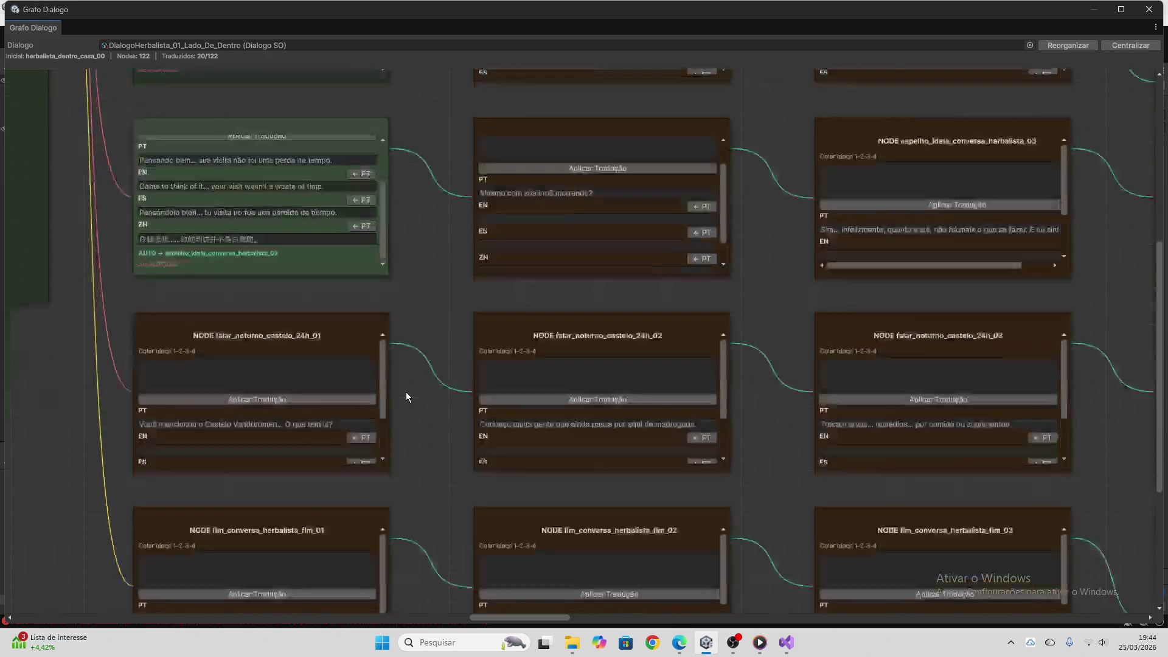
pyautogui.scroll(-3, 407, 397)
pyautogui.click(301, 314)
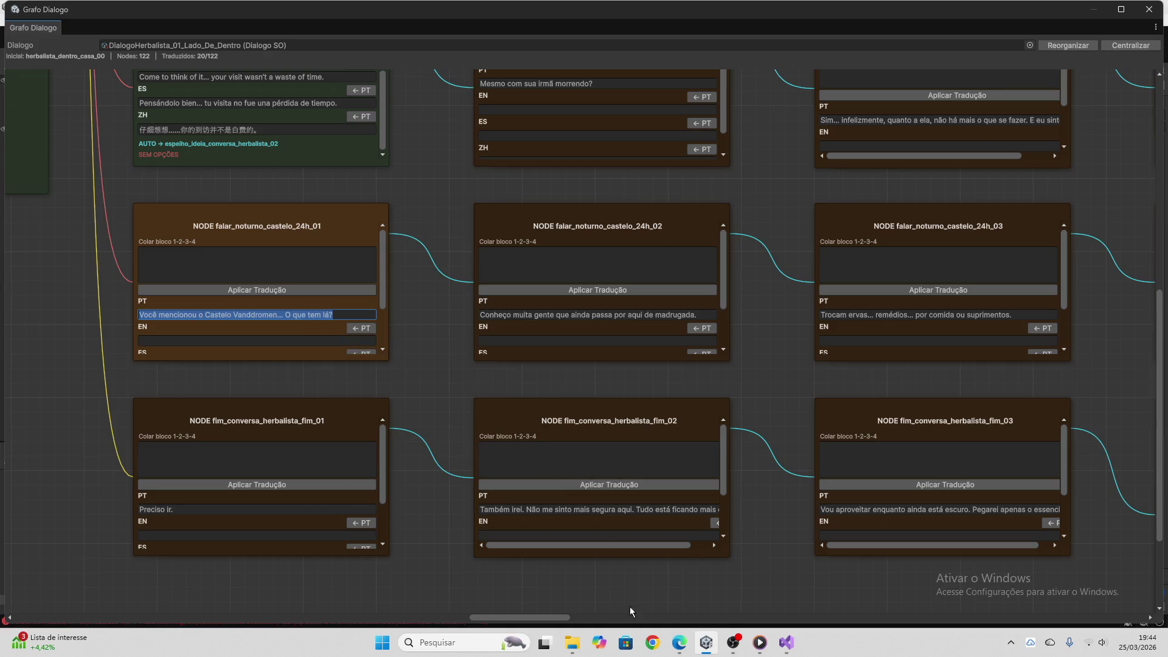
pyautogui.click(679, 642)
pyautogui.click(594, 593)
pyautogui.hotkey('ctrl', 'v')
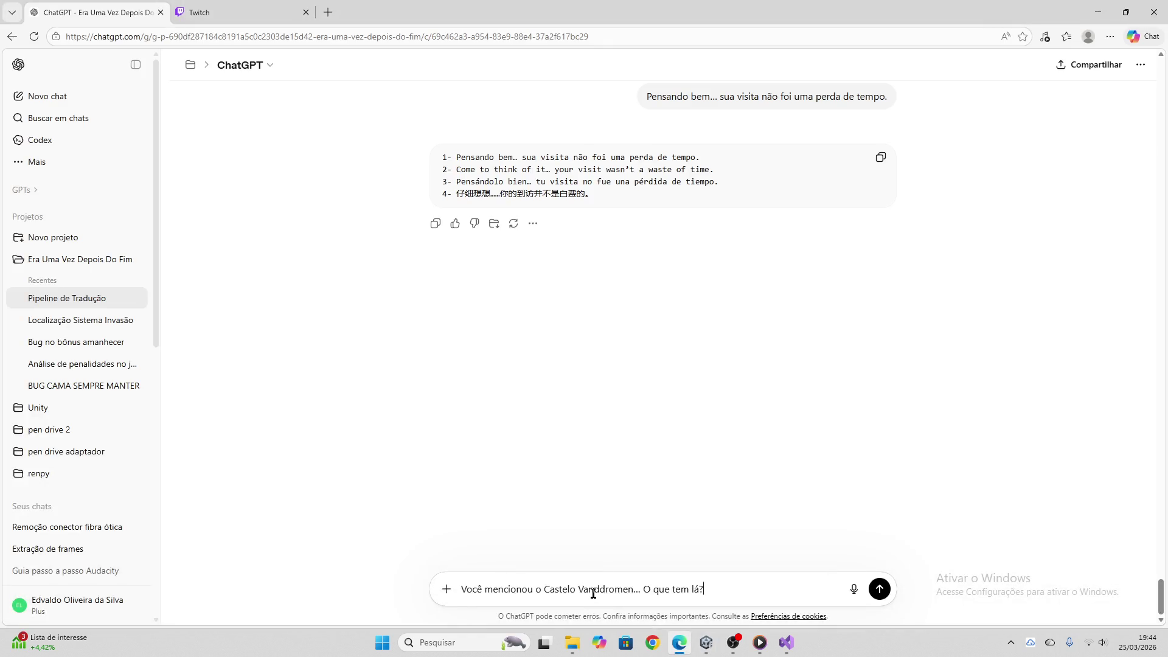
pyautogui.press('Return')
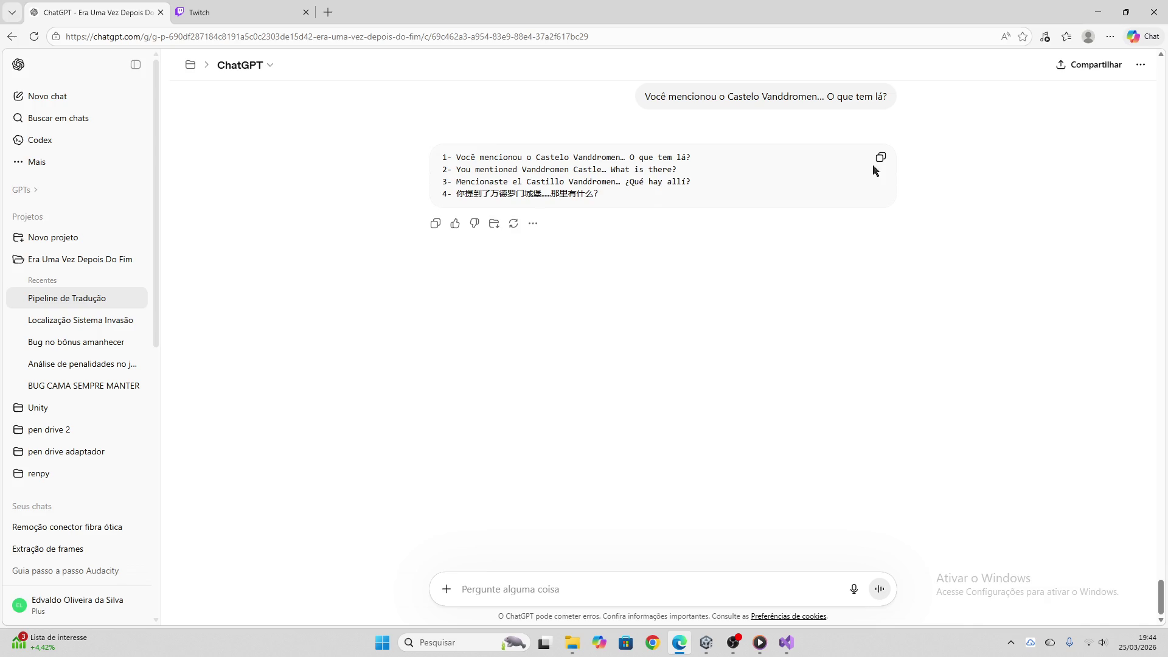
# Apply ChatGPT's EN/ES/ZH block to falar_noturno_castelo_24h_01, reaching 21/122 translated
pyautogui.click(880, 158)
pyautogui.click(706, 643)
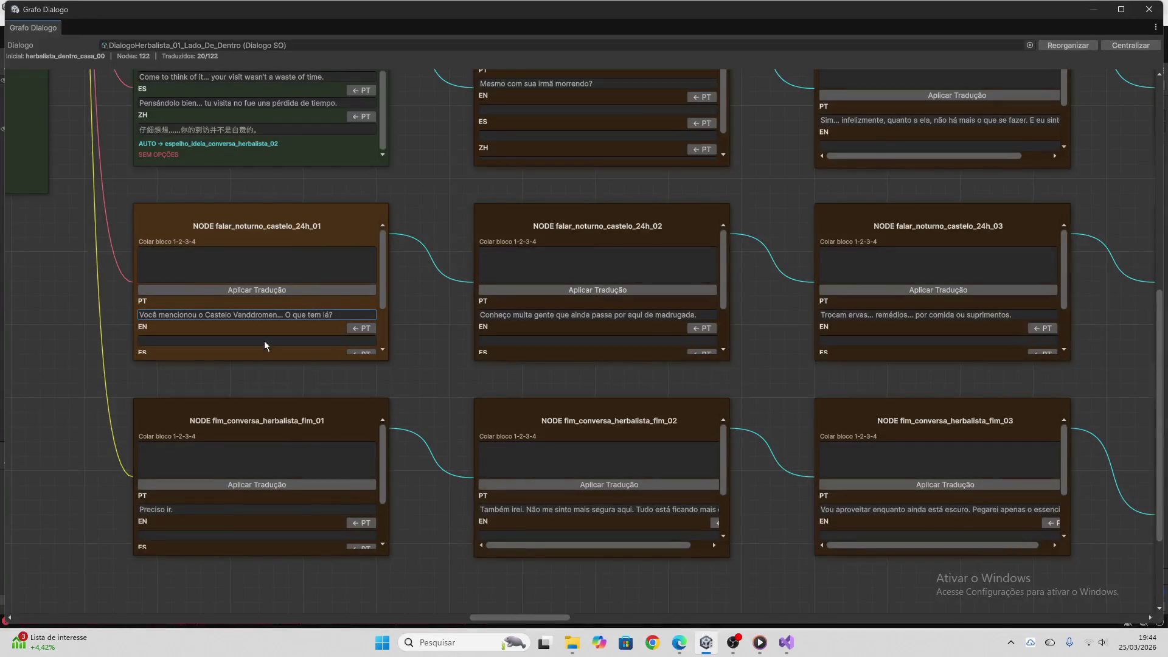
pyautogui.click(266, 275)
pyautogui.hotkey('ctrl', 'v')
pyautogui.click(269, 291)
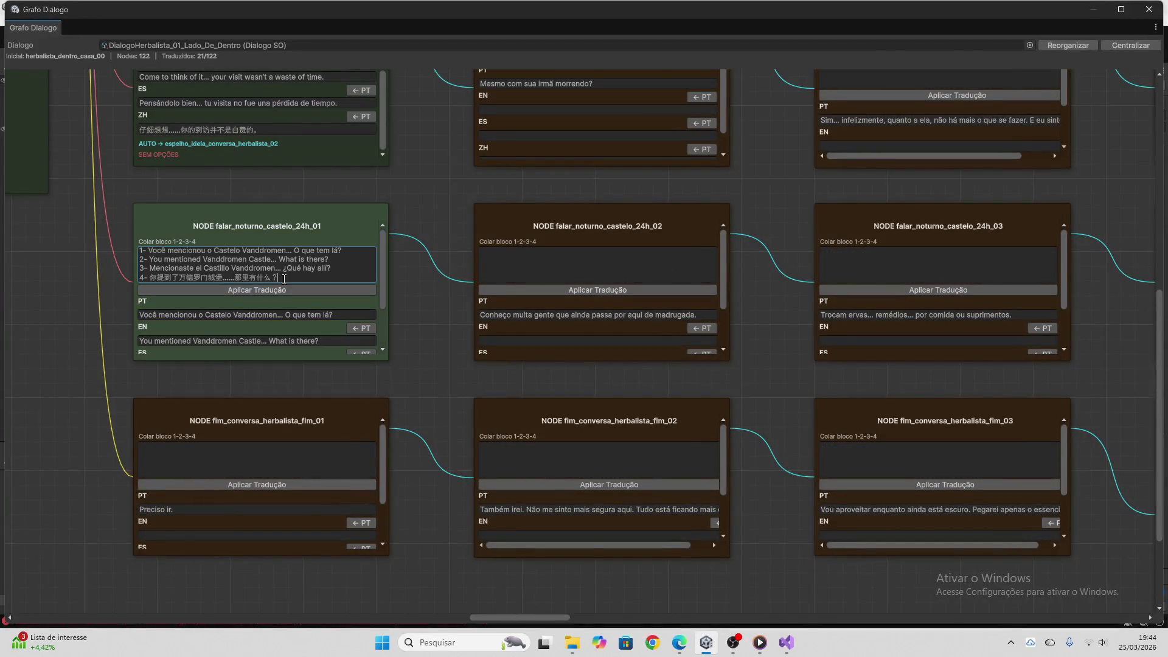
pyautogui.hotkey('ctrl', 'a')
pyautogui.press('BackSpace')
# Send the fim_conversa_herbalista_fim_01 line 'Preciso ir.' to ChatGPT for translation
pyautogui.scroll(-2, 287, 302)
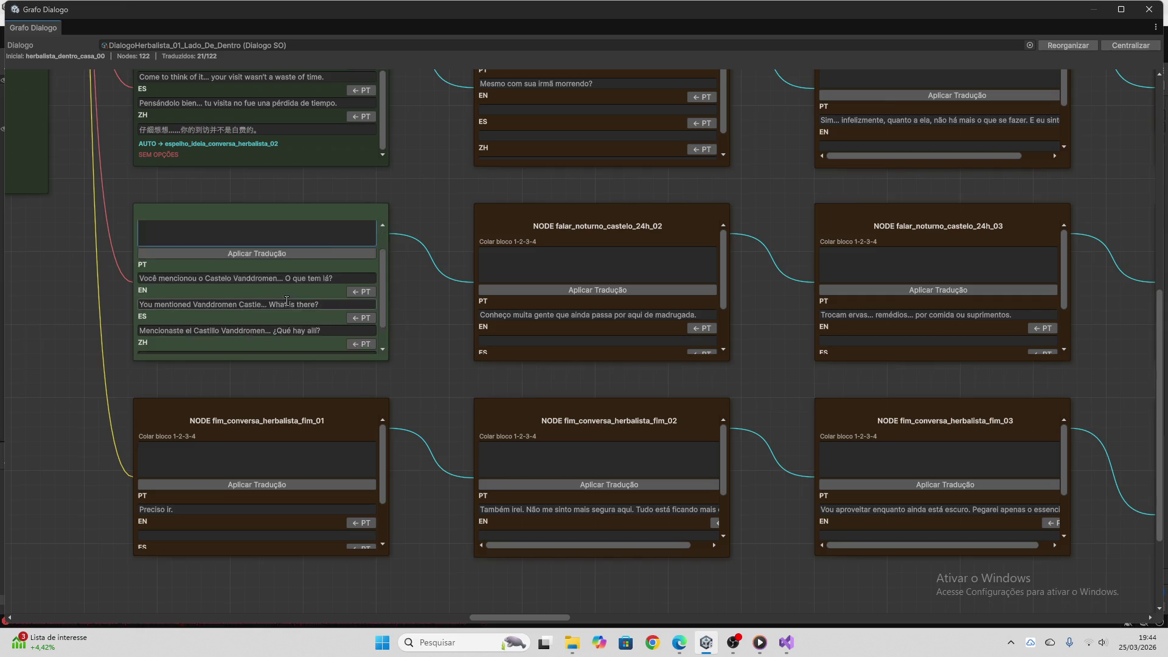
pyautogui.scroll(-1, 286, 301)
pyautogui.scroll(-2, 385, 347)
pyautogui.click(256, 318)
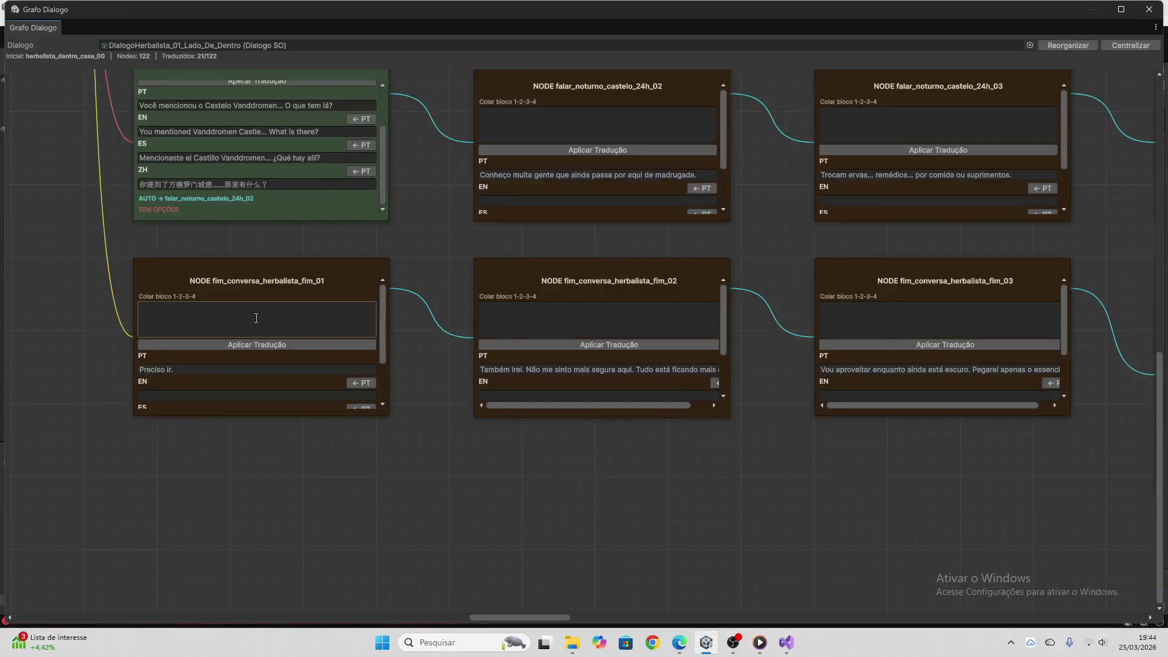
pyautogui.tripleClick(240, 369)
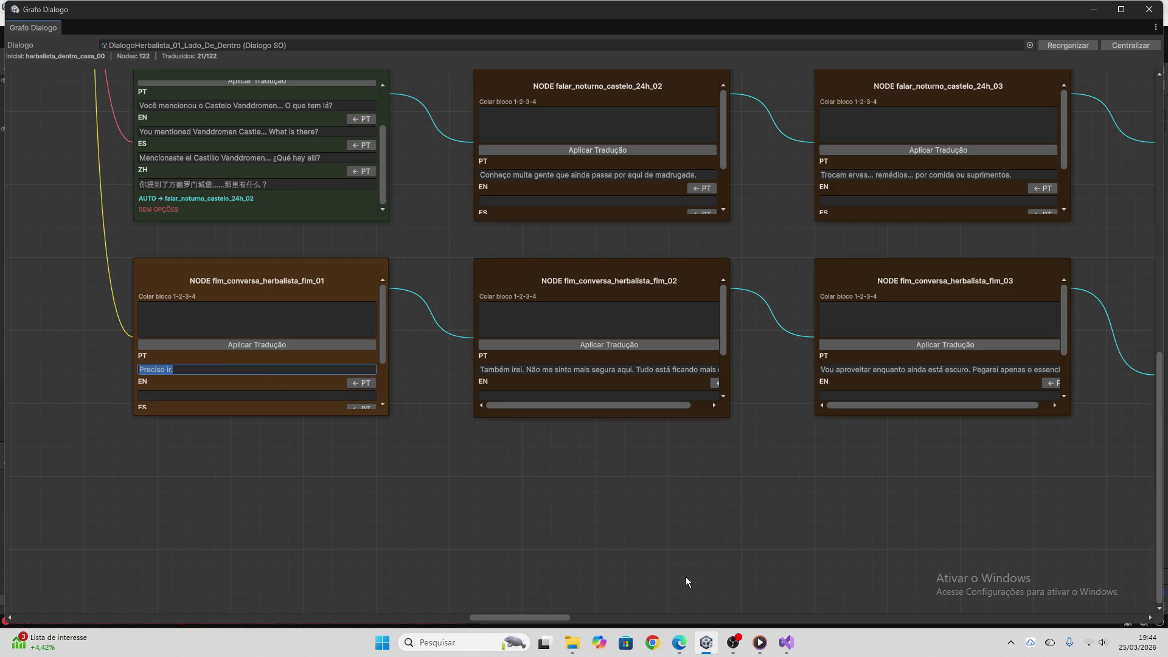
pyautogui.click(679, 642)
pyautogui.hotkey('ctrl', 'v')
pyautogui.press('Return')
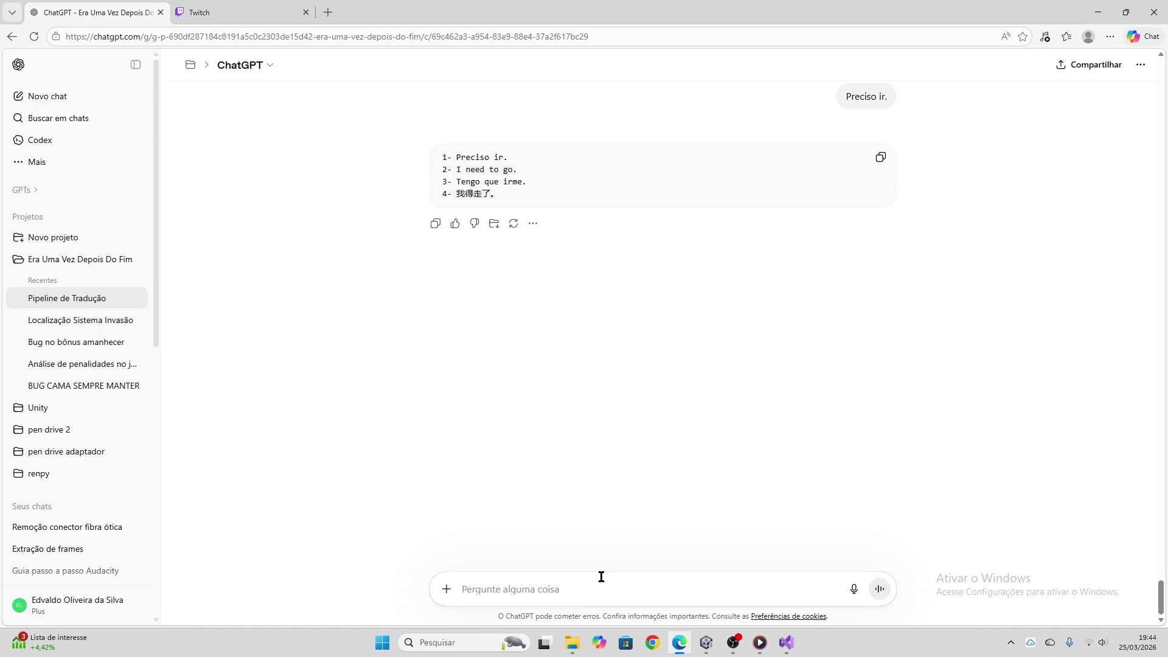
pyautogui.click(201, 12)
# Post 'prefiro ter 5 seguidores que 200 falsos' in the Twitch stream chat, then go back to ChatGPT
pyautogui.click(97, 12)
pyautogui.click(207, 14)
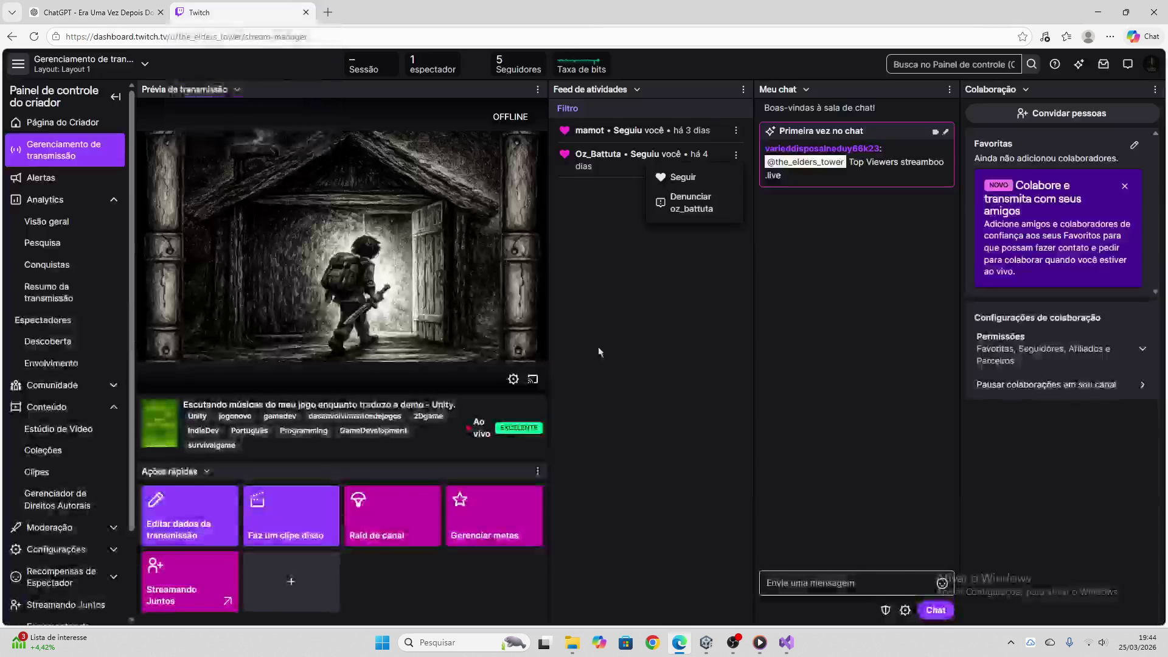
pyautogui.click(798, 583)
pyautogui.write('prefiro ter 5 segu')
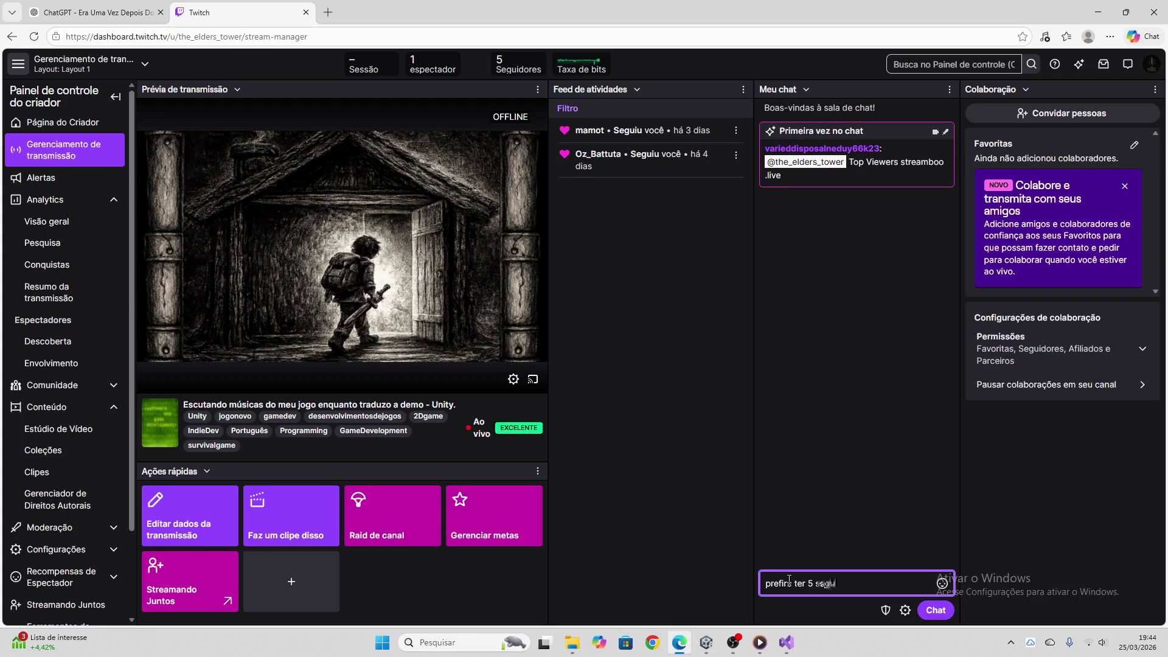
pyautogui.write('es que 200 falsos')
pyautogui.press('Return')
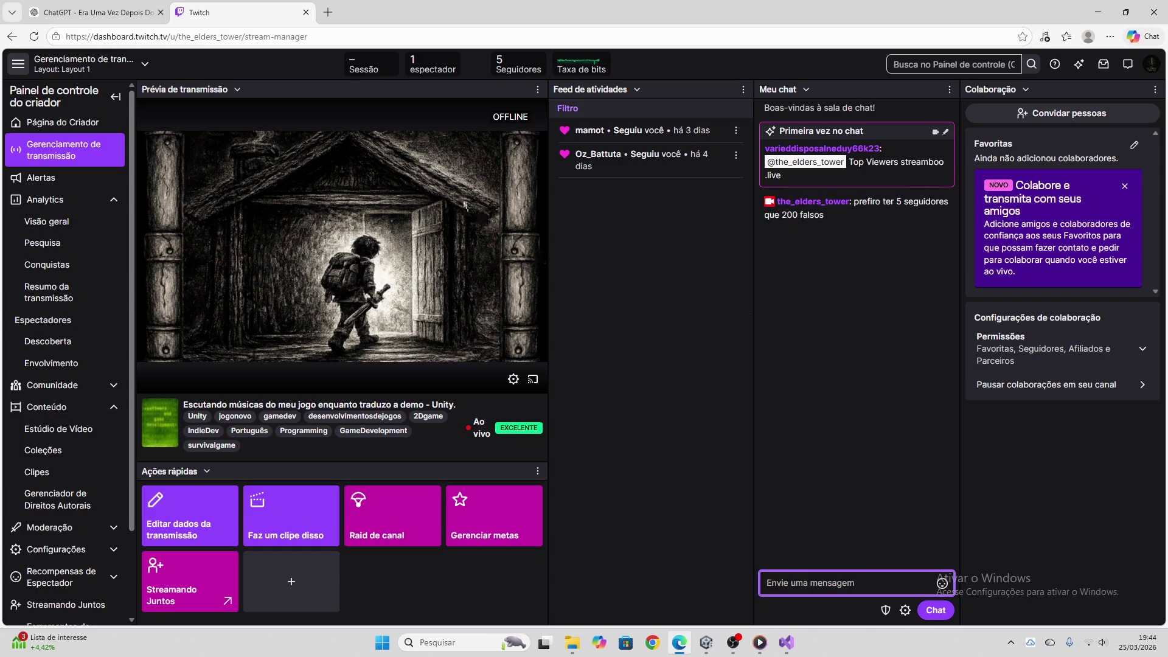
pyautogui.click(97, 12)
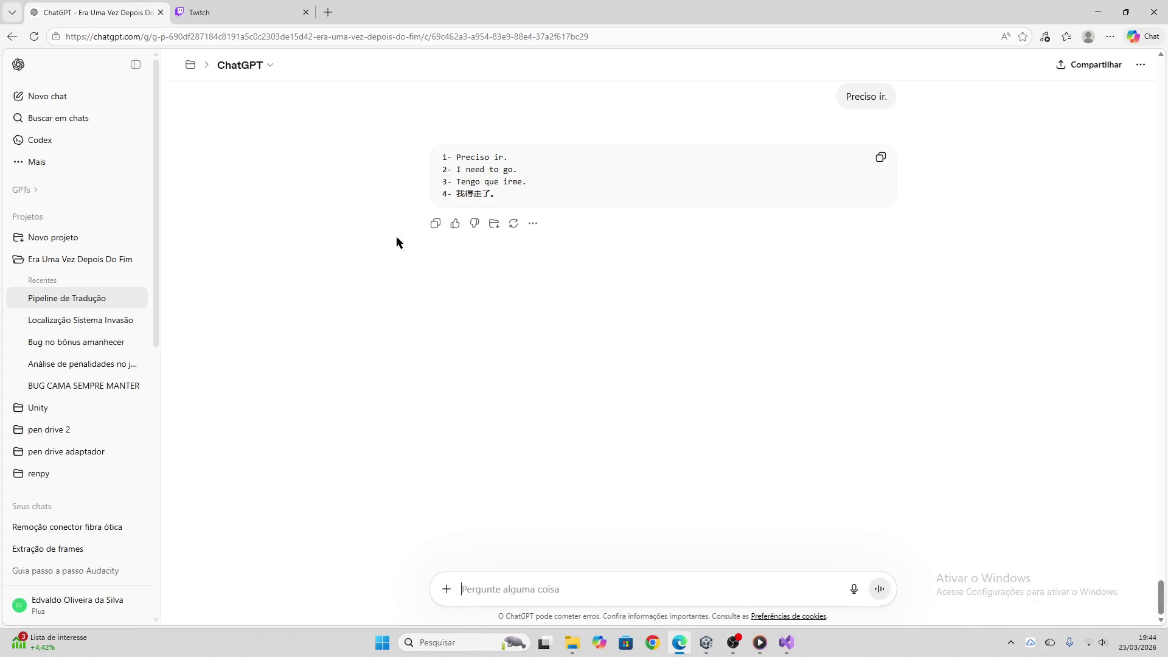
# Apply ChatGPT's block to fim_conversa_herbalista_fim_01: 'I need to go.', 'Tengo que irme.' and Chinese
pyautogui.click(881, 157)
pyautogui.click(706, 643)
pyautogui.click(292, 322)
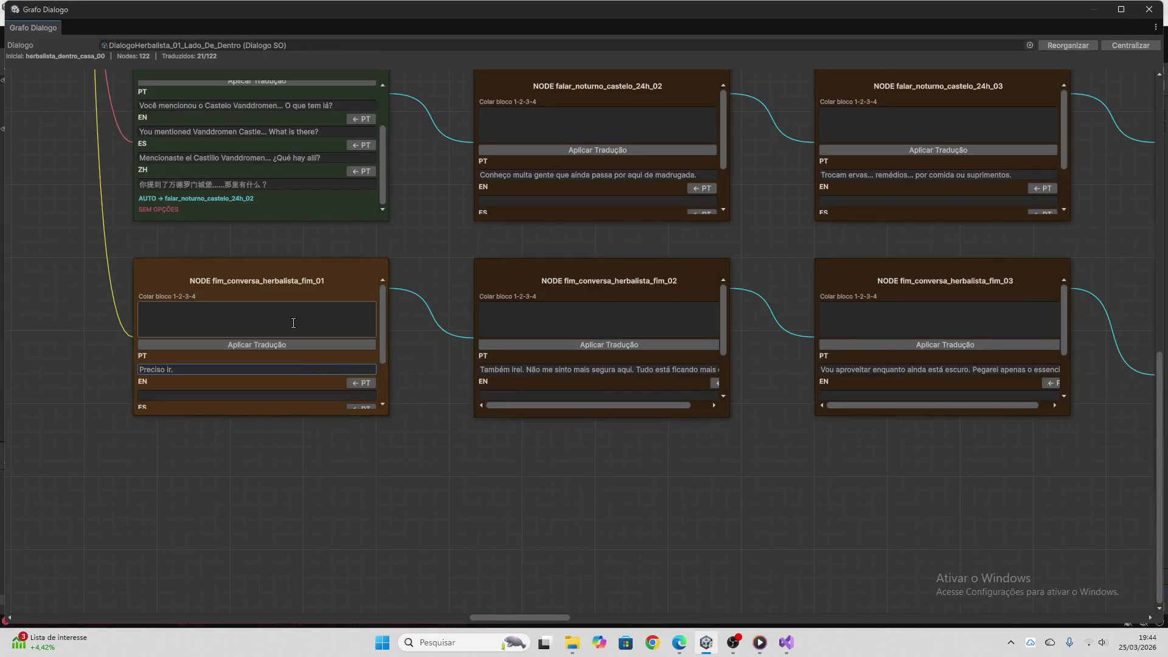
pyautogui.hotkey('ctrl', 'v')
pyautogui.click(291, 345)
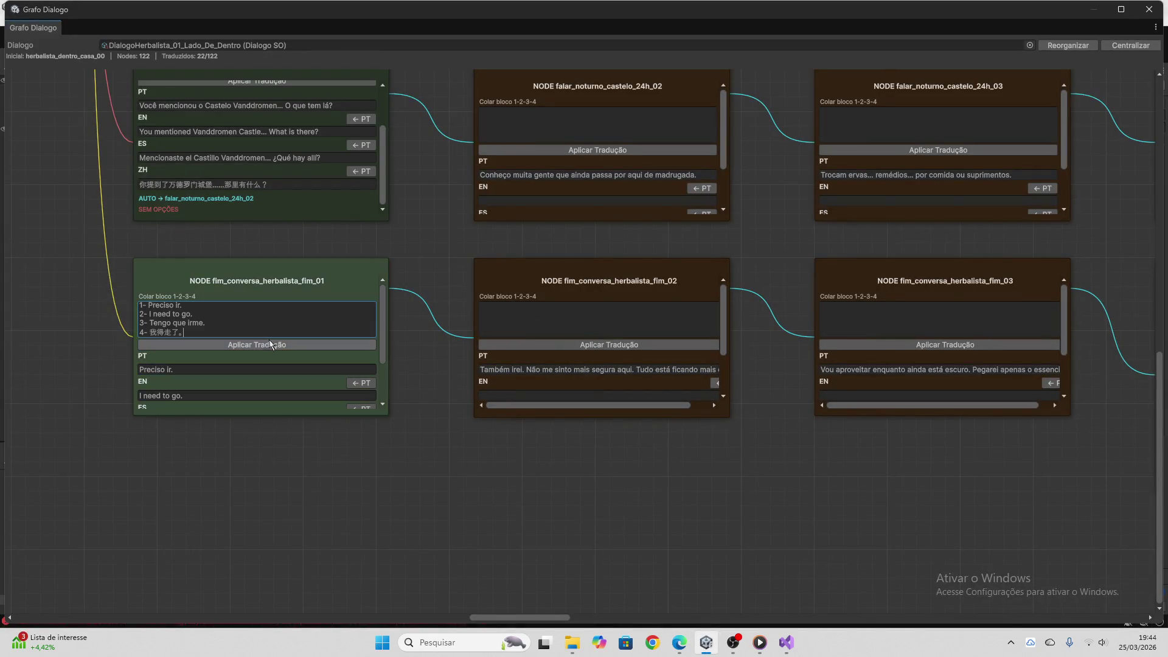
# Clear the leftover translation block from the fim_01 Colar bloco field
pyautogui.click(258, 334)
pyautogui.hotkey('ctrl', 'a')
pyautogui.click(255, 334)
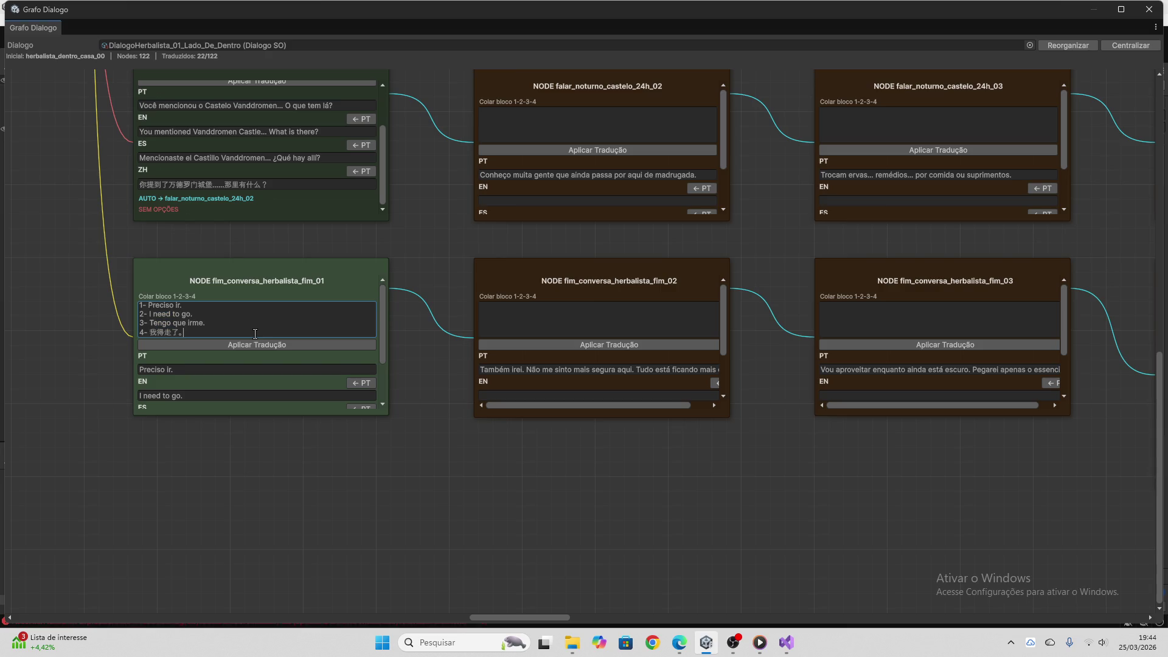
pyautogui.doubleClick(254, 331)
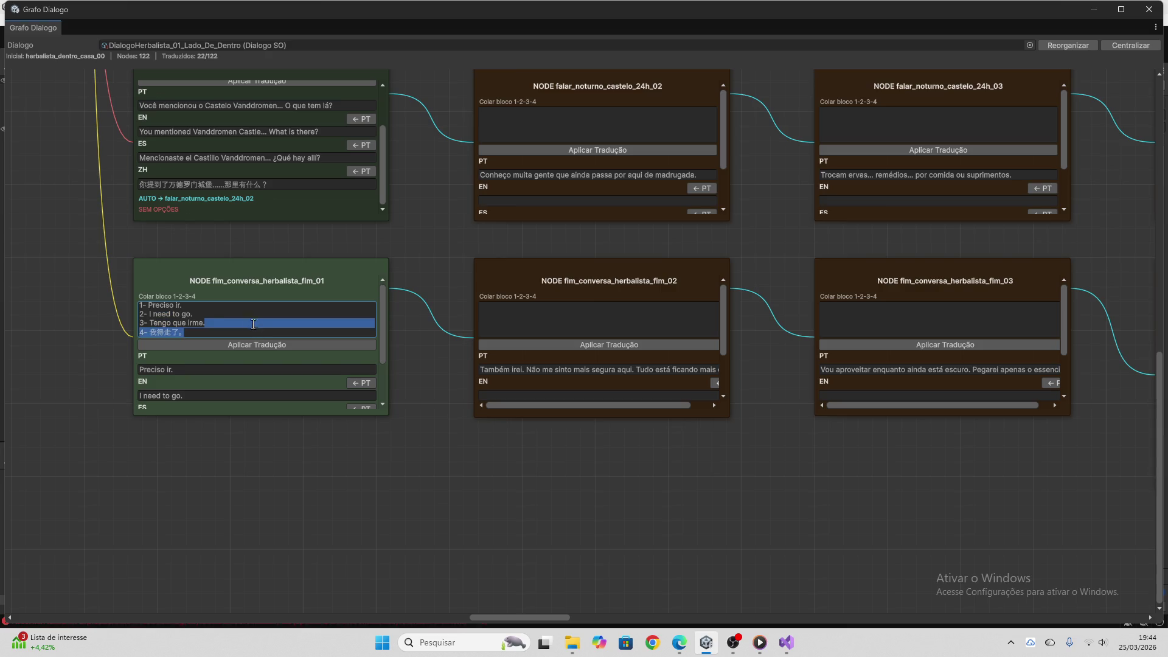
pyautogui.click(251, 330)
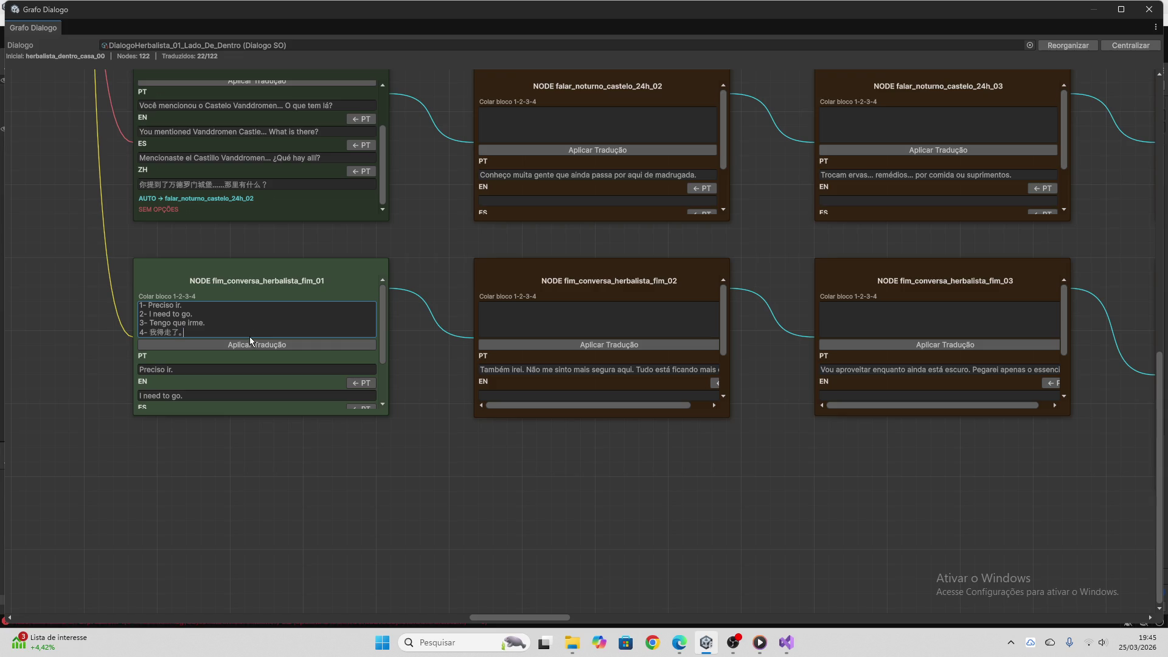
pyautogui.moveTo(242, 339); pyautogui.dragTo(108, 280)
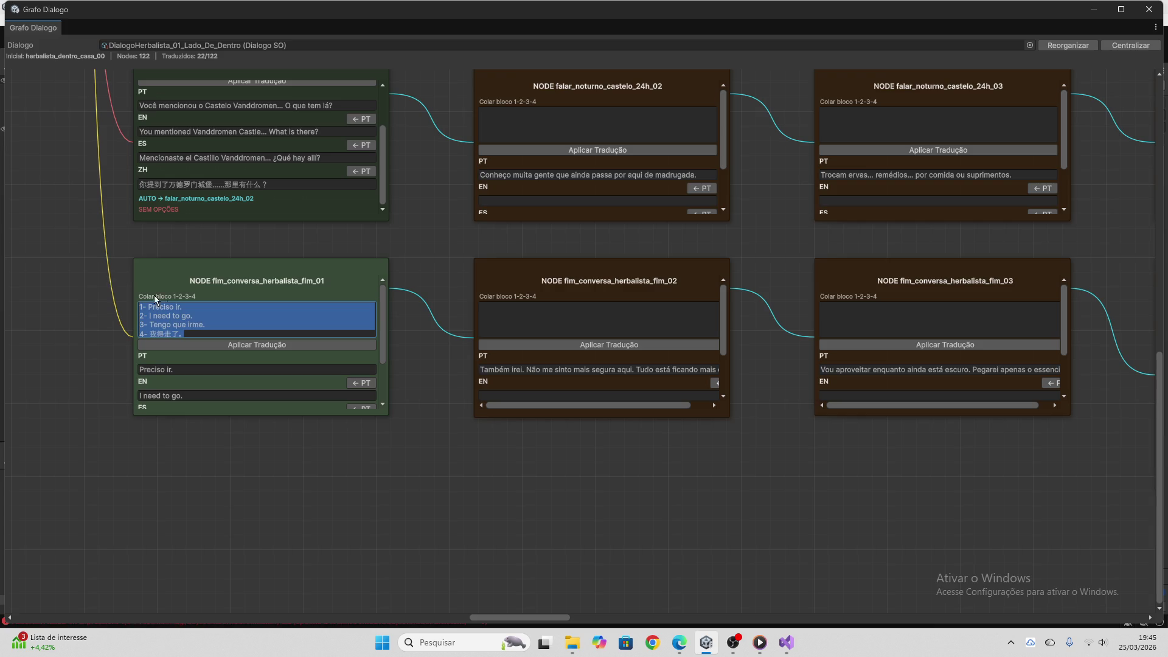
pyautogui.press('BackSpace')
pyautogui.scroll(-2, 268, 396)
pyautogui.scroll(10, 779, 531)
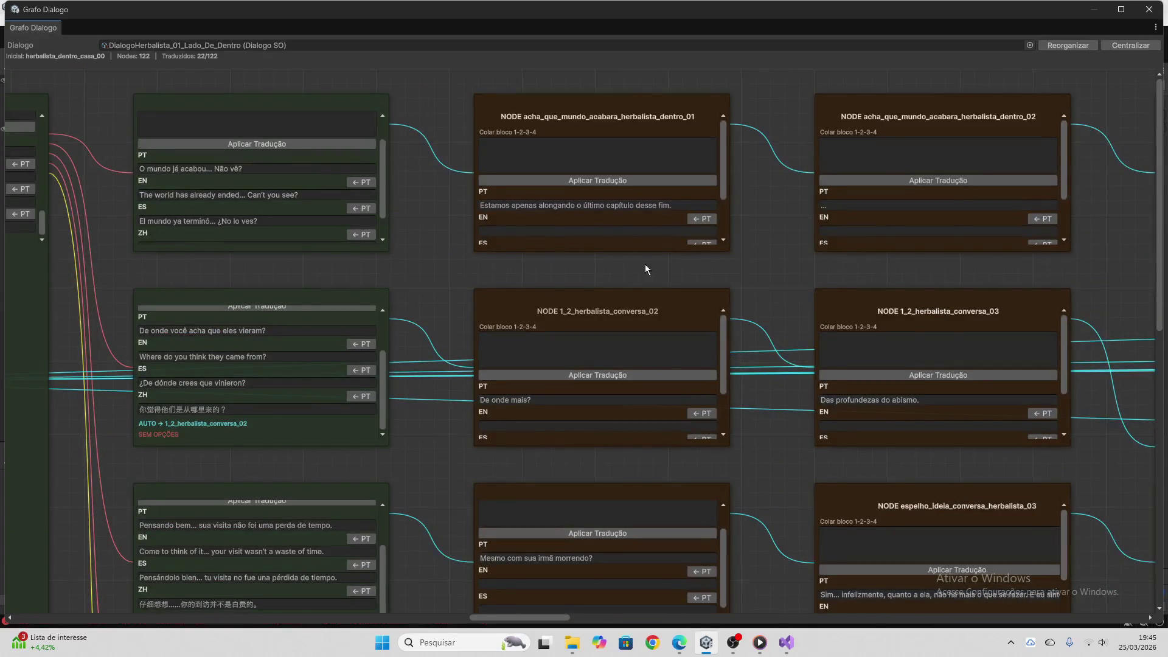
# Translate acha_que_mundo_acabara_herbalista_dentro_01 via ChatGPT and apply its EN/ES/ZH lines
pyautogui.click(608, 206)
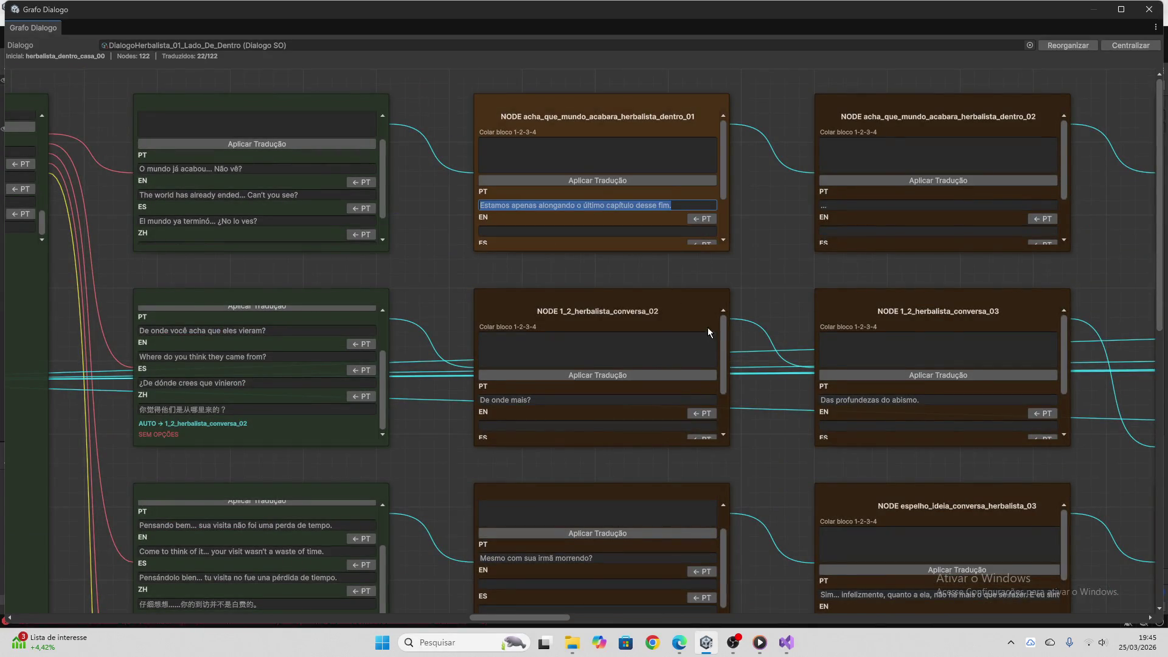
pyautogui.click(673, 642)
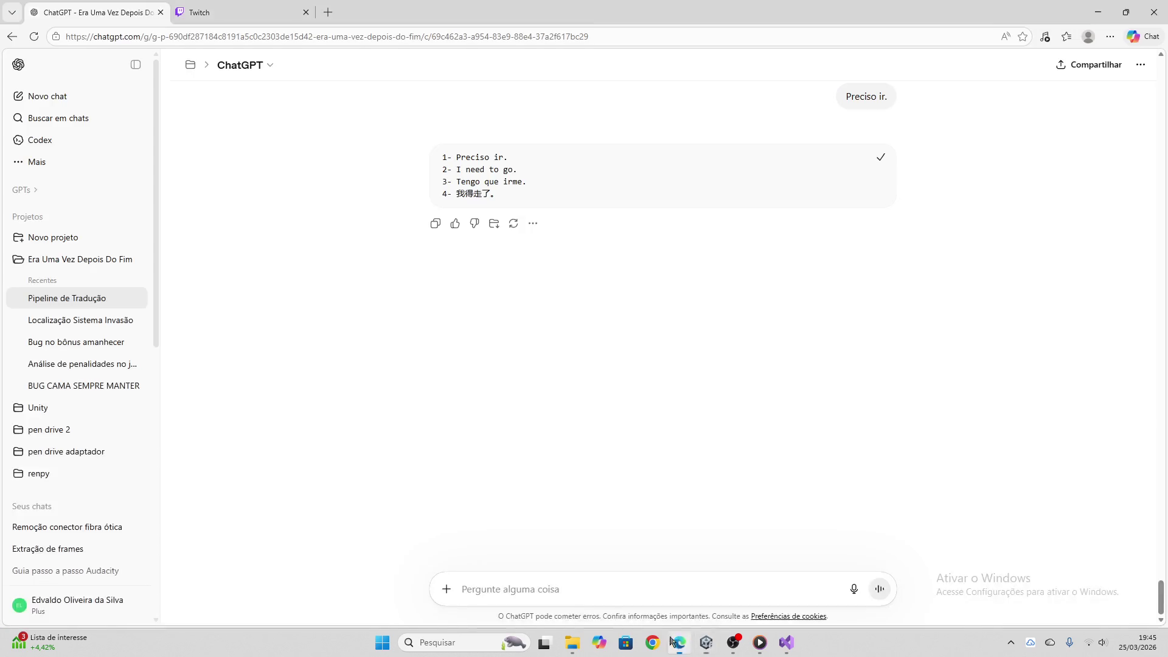
pyautogui.click(563, 589)
pyautogui.hotkey('ctrl', 'v')
pyautogui.press('Return')
pyautogui.hotkey('ctrl', 'Tab')
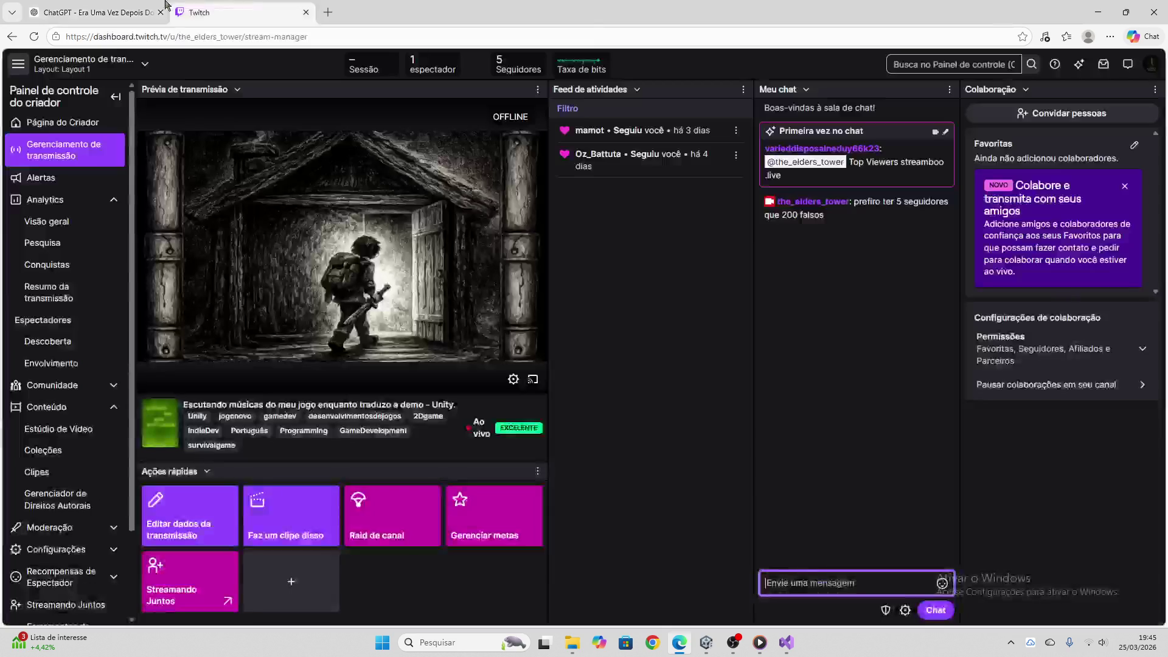
pyautogui.hotkey('ctrl', 'Tab')
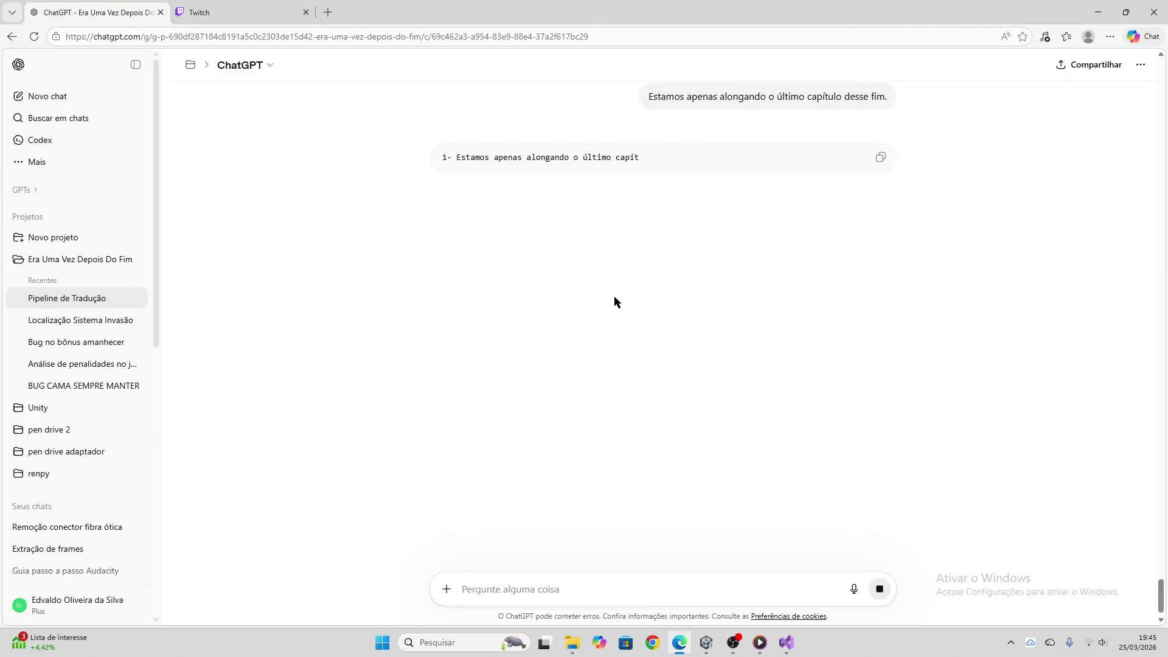
pyautogui.click(880, 157)
pyautogui.click(705, 643)
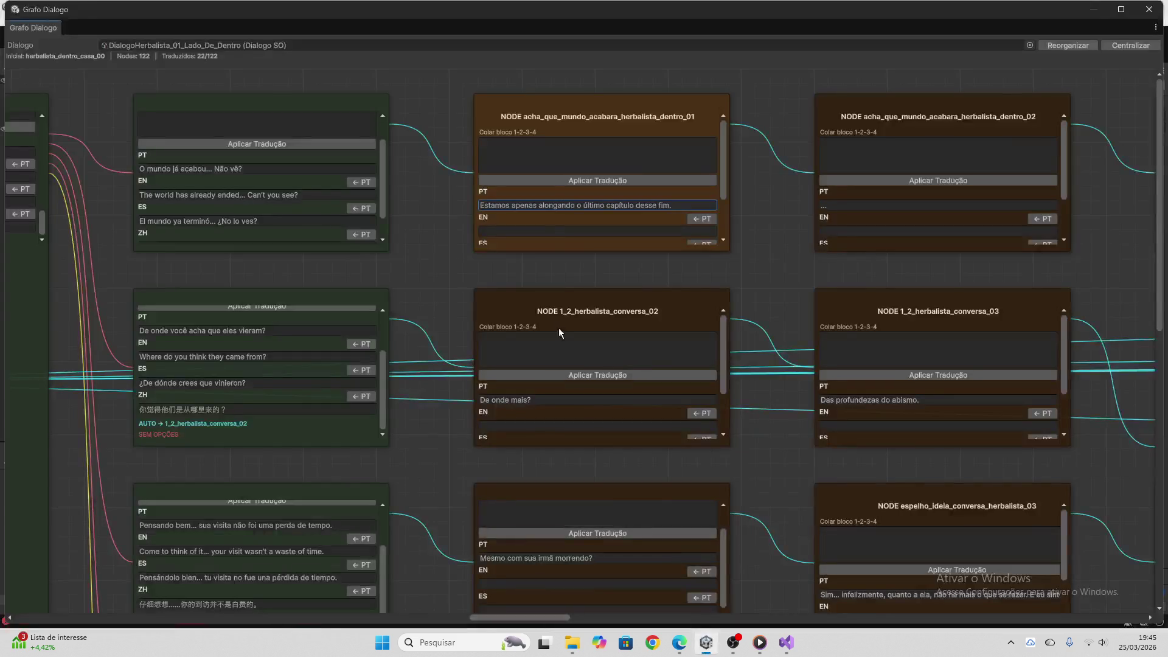
pyautogui.click(549, 156)
pyautogui.hotkey('ctrl', 'v')
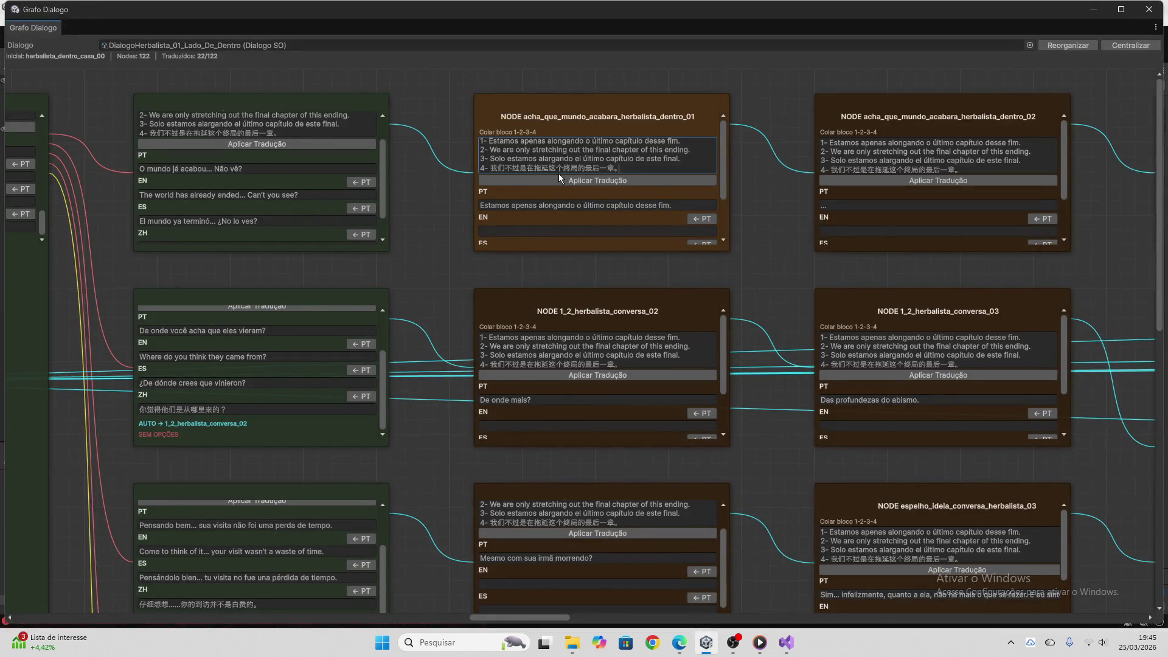
pyautogui.click(560, 178)
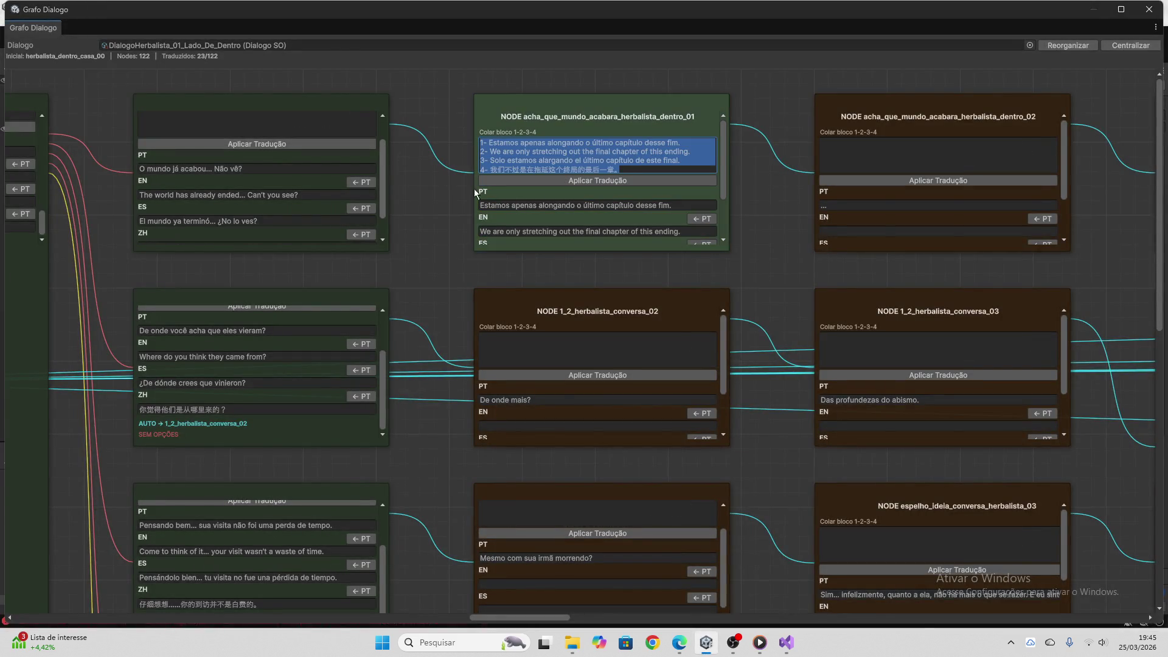
# Translate 'De onde mais?' for 1_2_herbalista_conversa_02, apply it, and clear the paste box
pyautogui.click(571, 399)
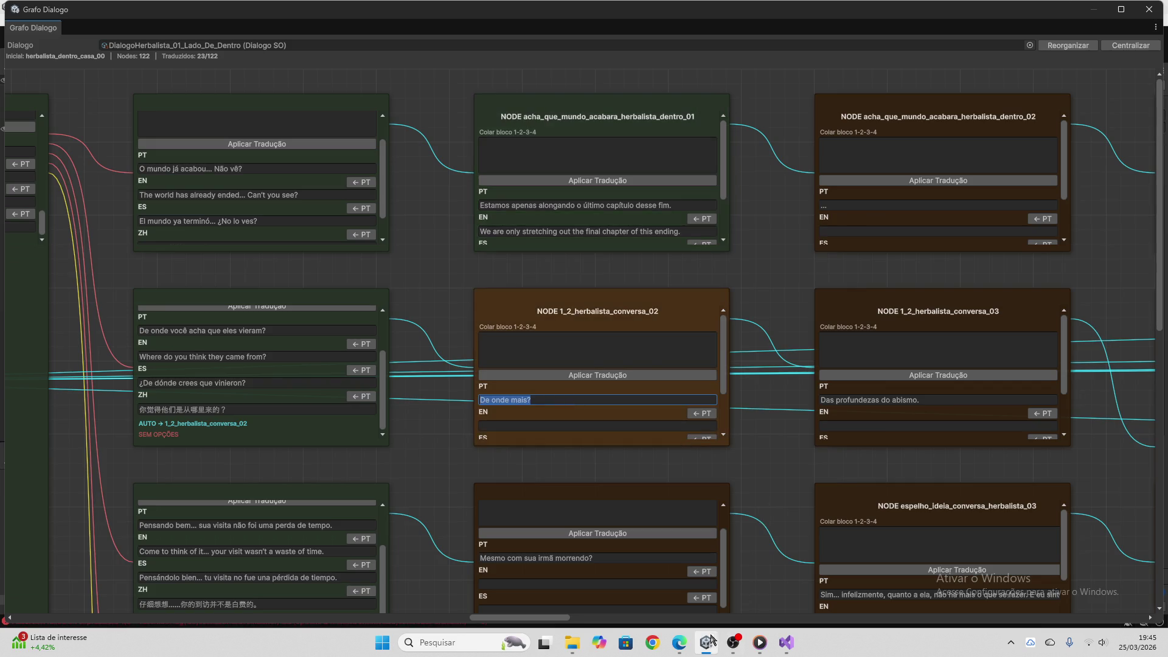
pyautogui.click(680, 643)
pyautogui.hotkey('ctrl', 'v')
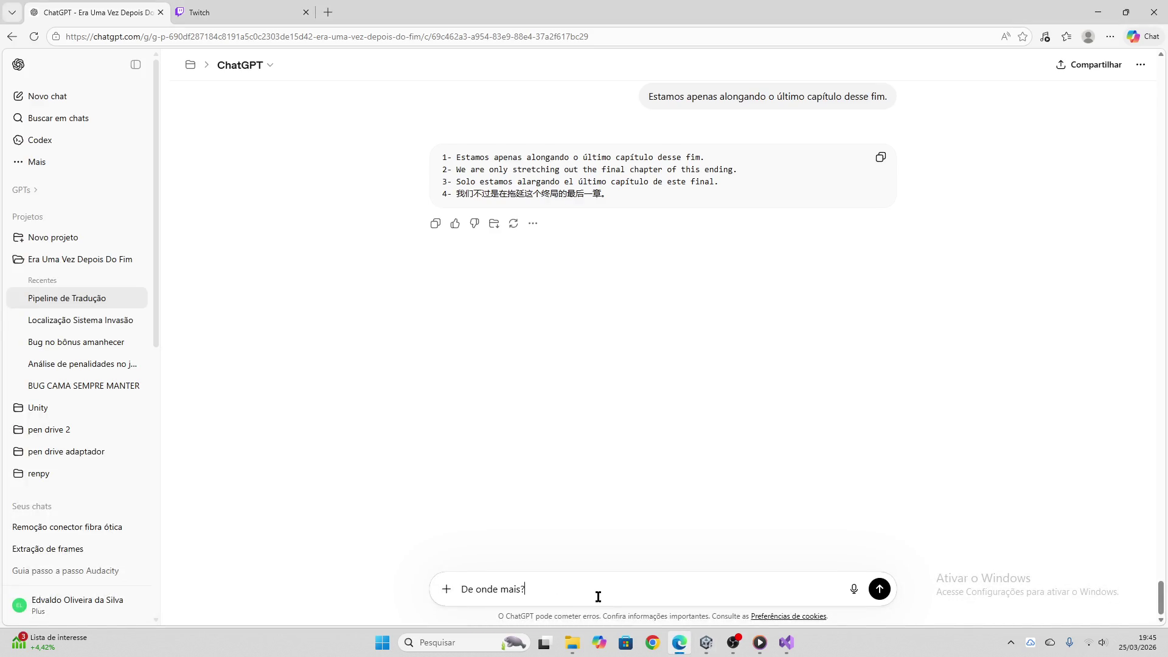
pyautogui.press('Return')
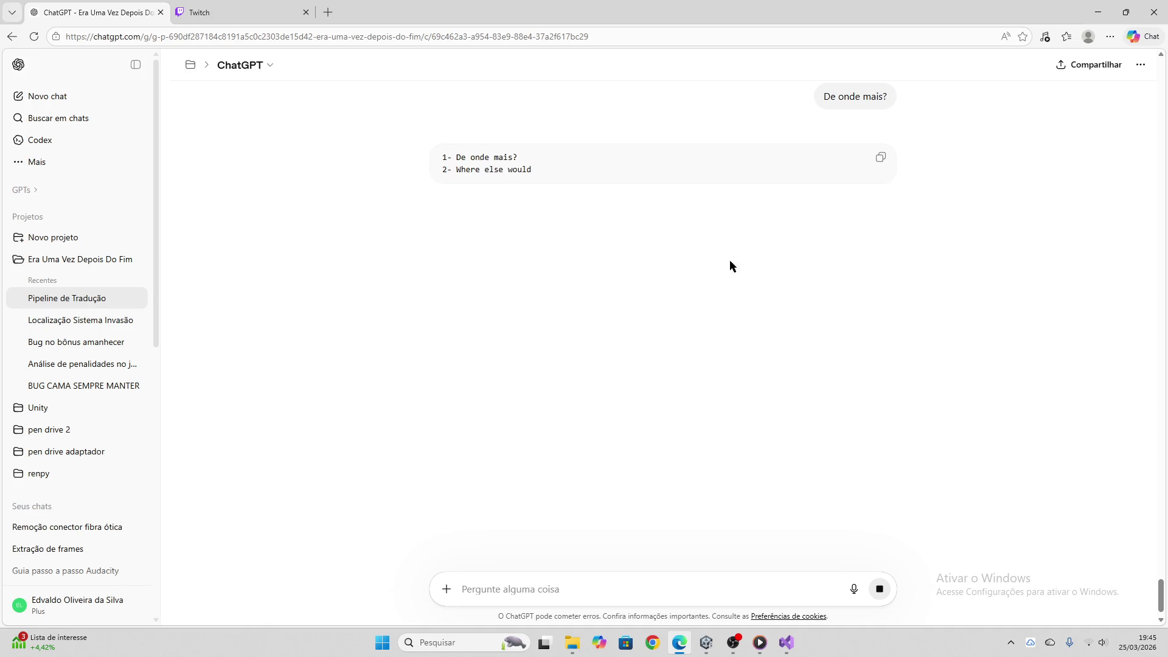
pyautogui.click(878, 161)
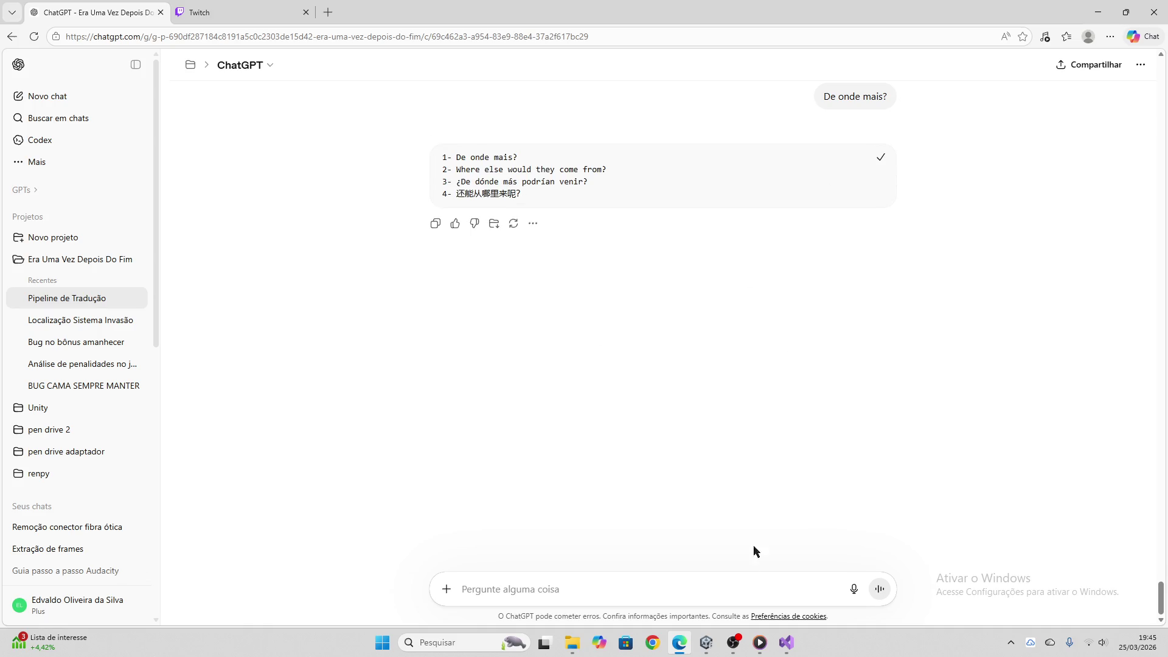
pyautogui.click(706, 641)
pyautogui.click(554, 351)
pyautogui.hotkey('ctrl', 'v')
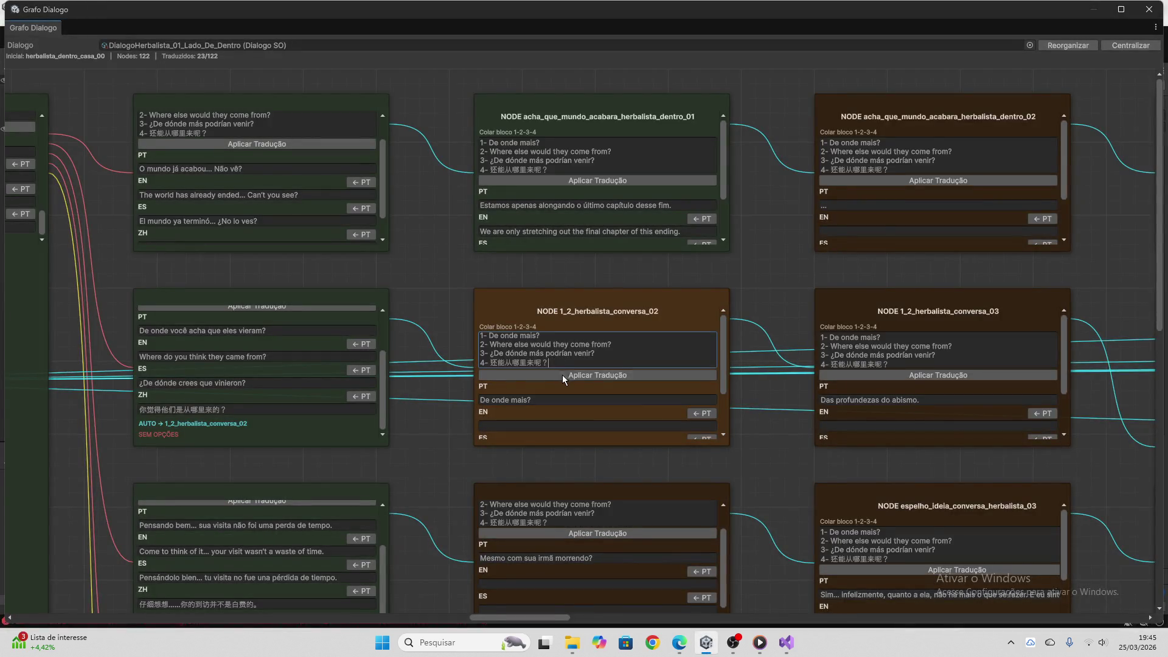
pyautogui.click(562, 375)
pyautogui.moveTo(558, 363); pyautogui.dragTo(460, 324)
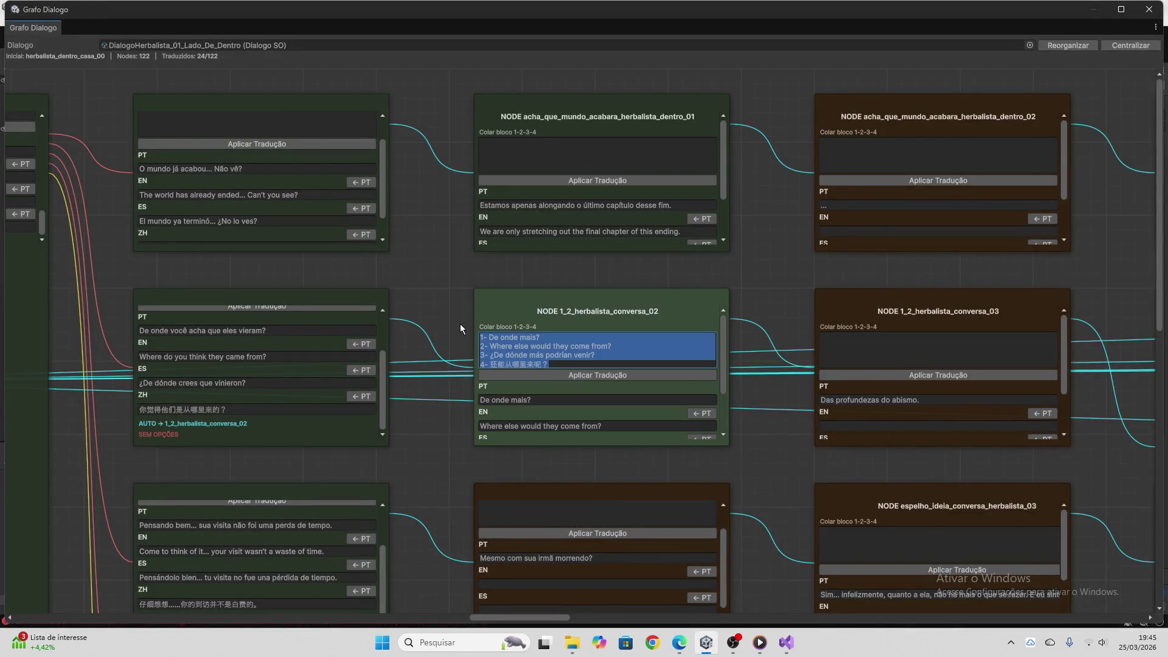
pyautogui.press('Delete')
# Translate 'Mesmo com sua irmã morrendo?' via ChatGPT and apply its EN/ES/ZH lines to the node
pyautogui.scroll(-4, 744, 410)
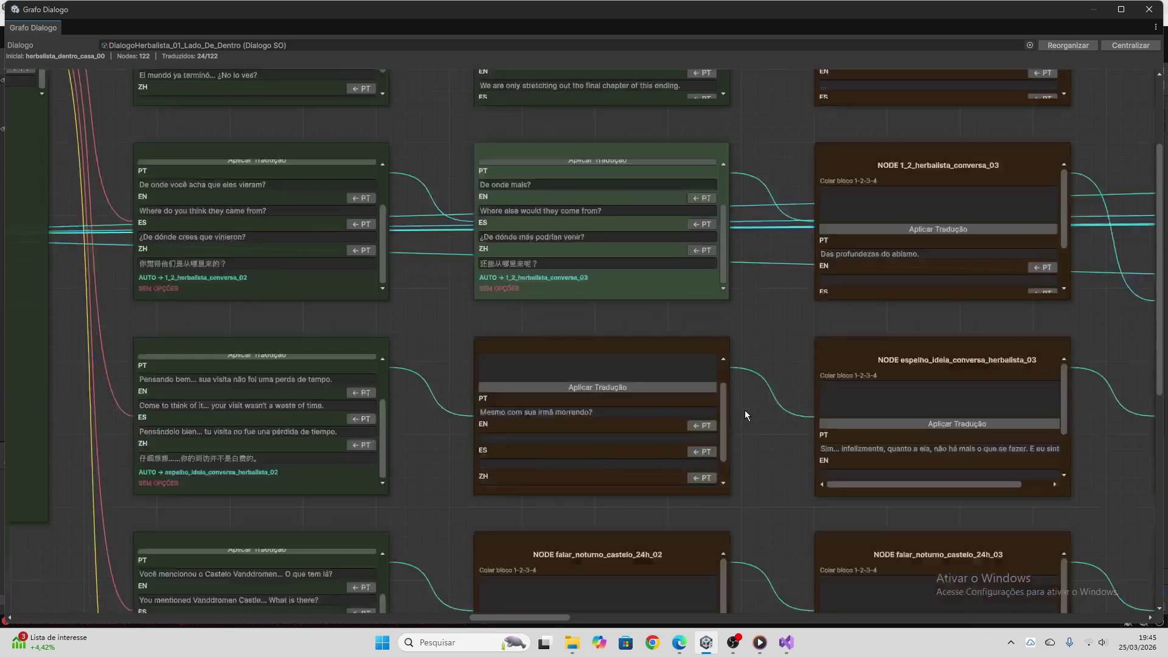
pyautogui.click(601, 306)
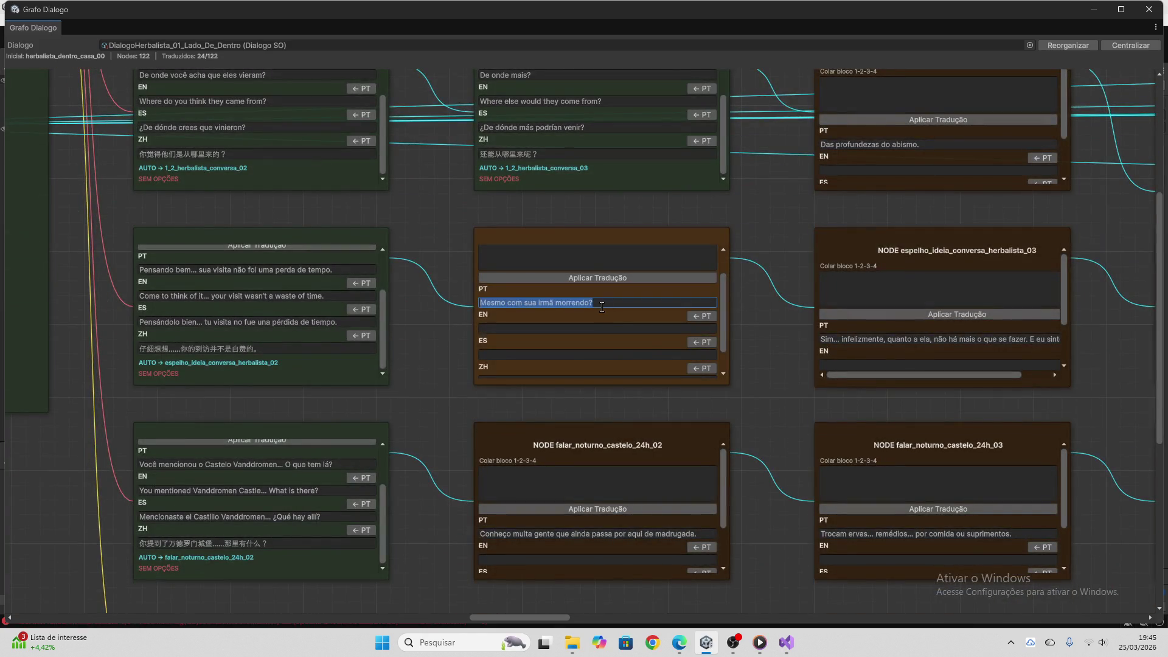
pyautogui.click(679, 643)
pyautogui.click(619, 591)
pyautogui.hotkey('ctrl', 'v')
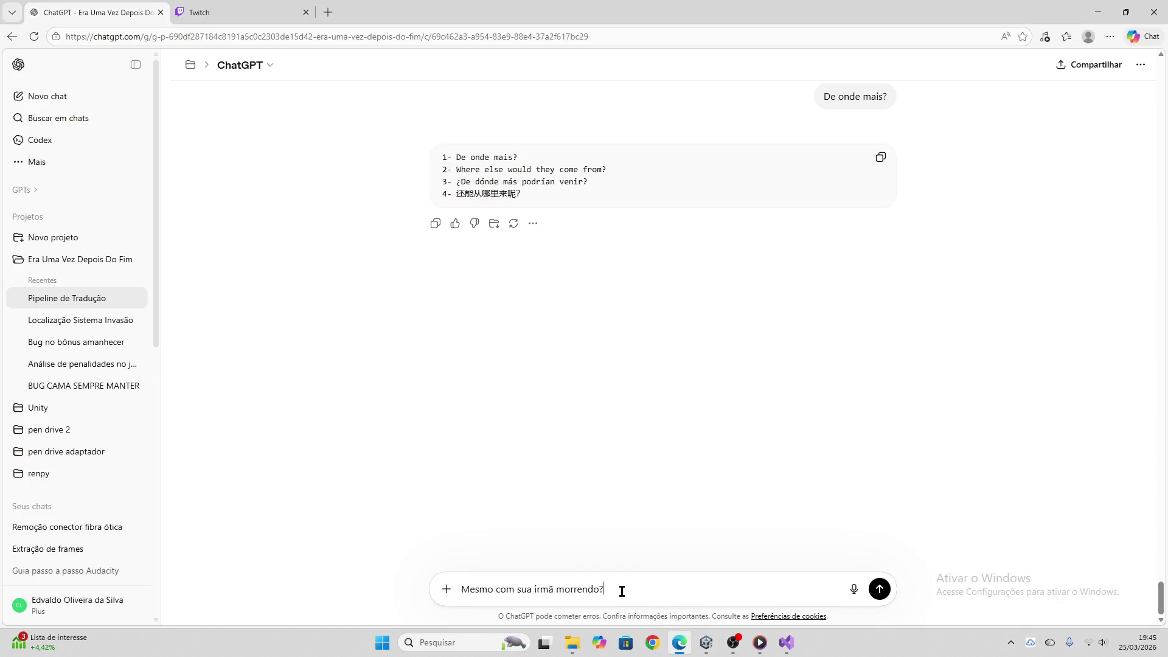
pyautogui.press('Return')
pyautogui.click(207, 11)
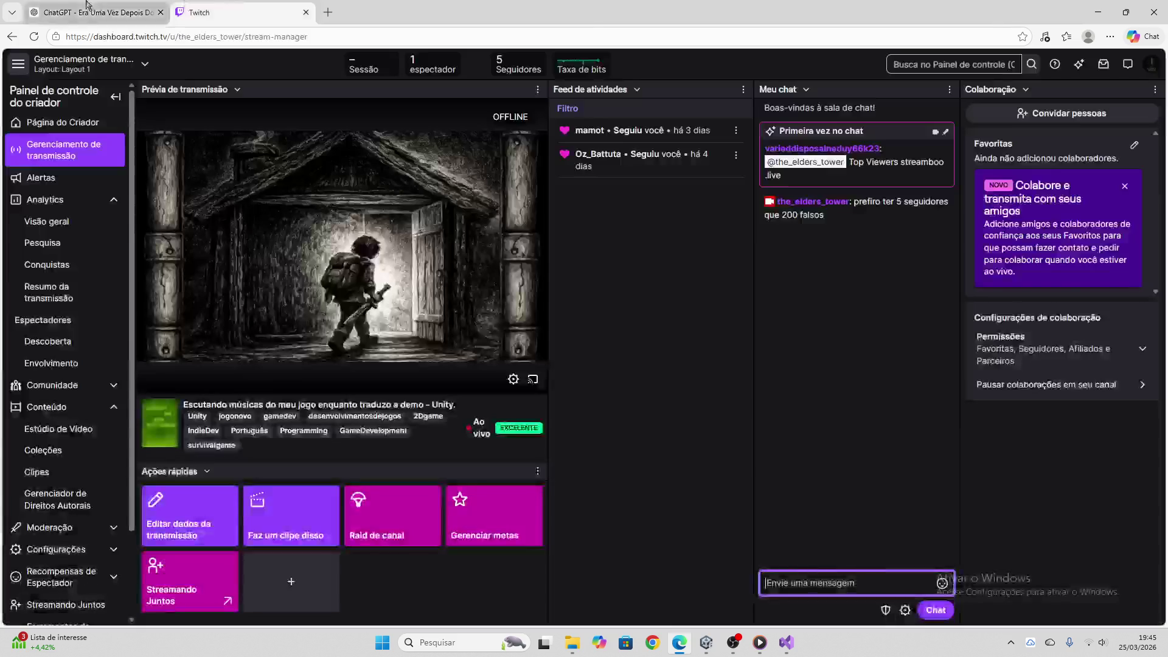
pyautogui.click(90, 11)
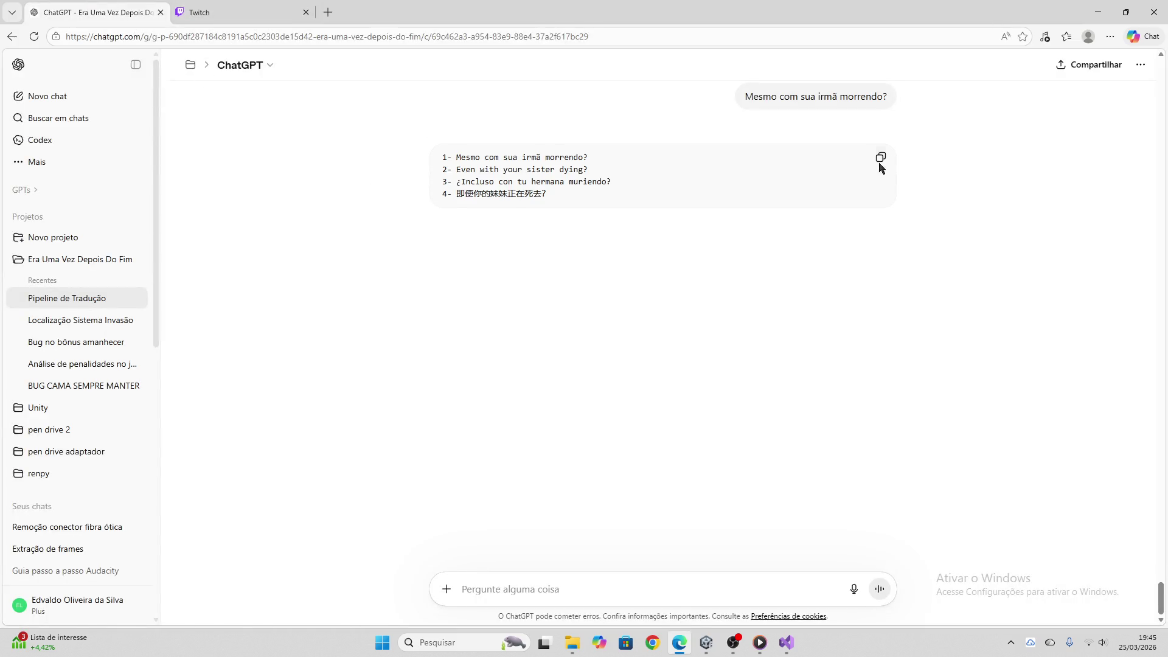
pyautogui.click(881, 159)
pyautogui.click(705, 643)
pyautogui.click(543, 253)
pyautogui.hotkey('ctrl', 'v')
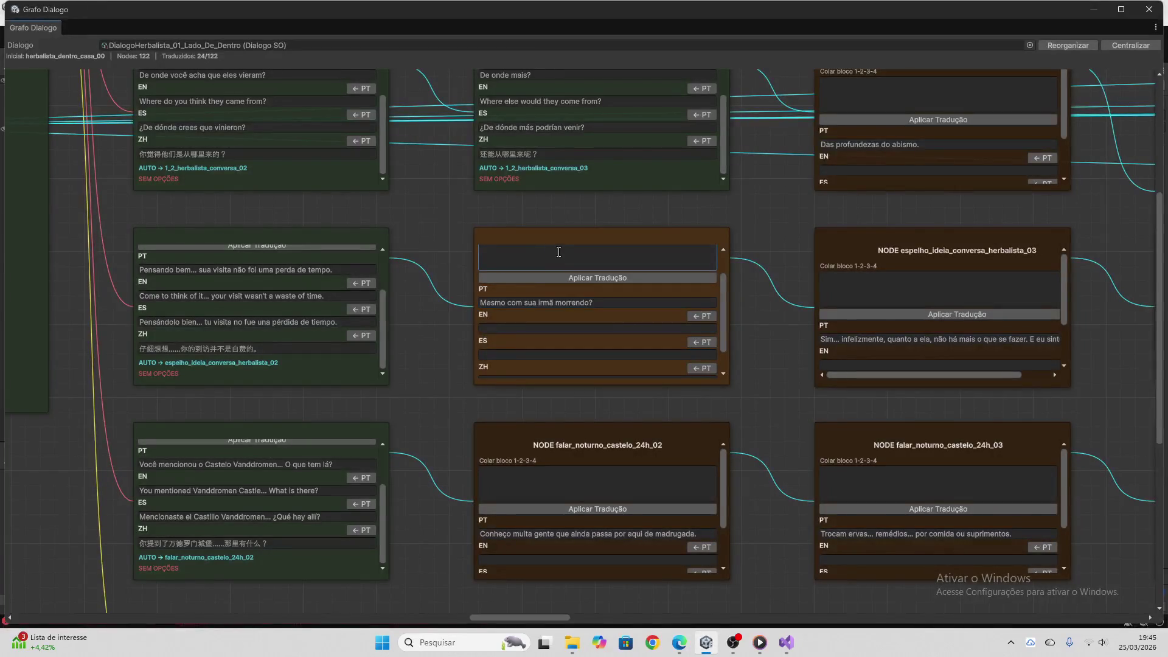
pyautogui.click(563, 275)
pyautogui.hotkey('ctrl', 'a')
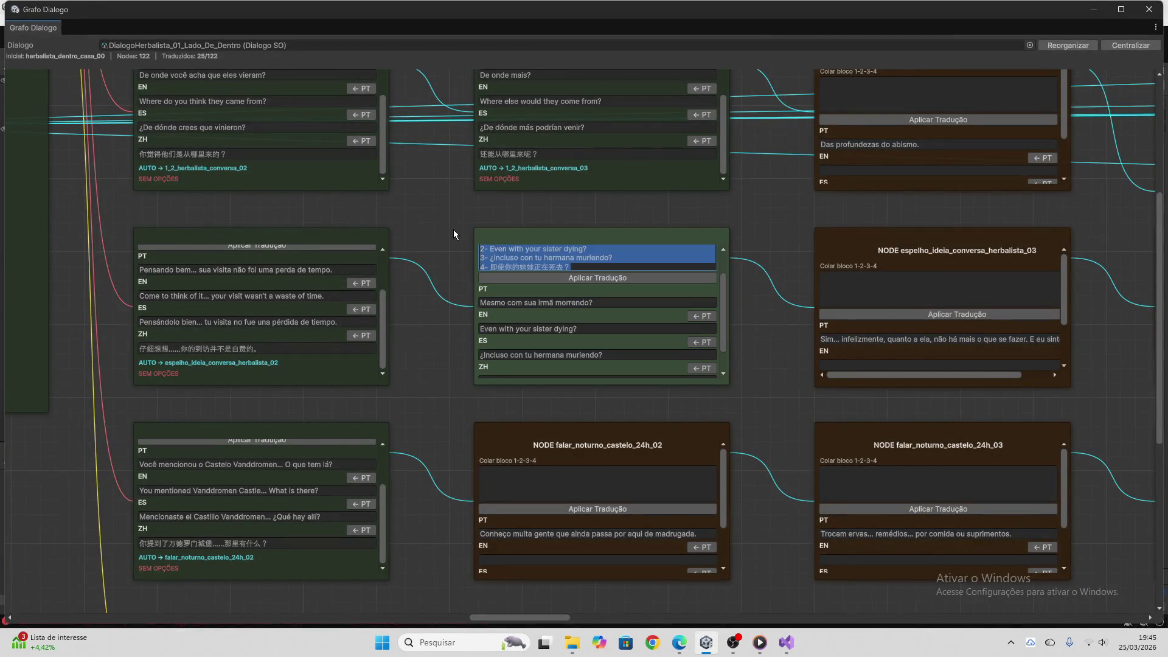
pyautogui.press('BackSpace')
# Apply falar_noturno_castelo_24h_02's translation, EN 'I know many people still pass through here at dawn.'
pyautogui.scroll(-2, 548, 280)
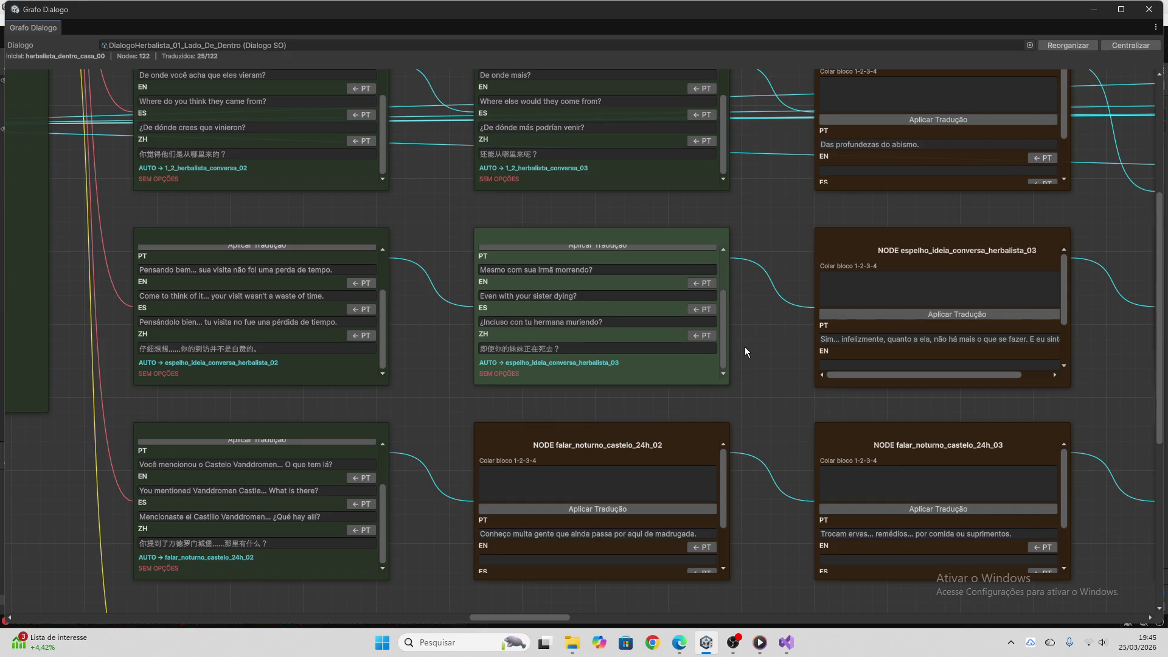
pyautogui.scroll(-3, 745, 347)
pyautogui.click(625, 390)
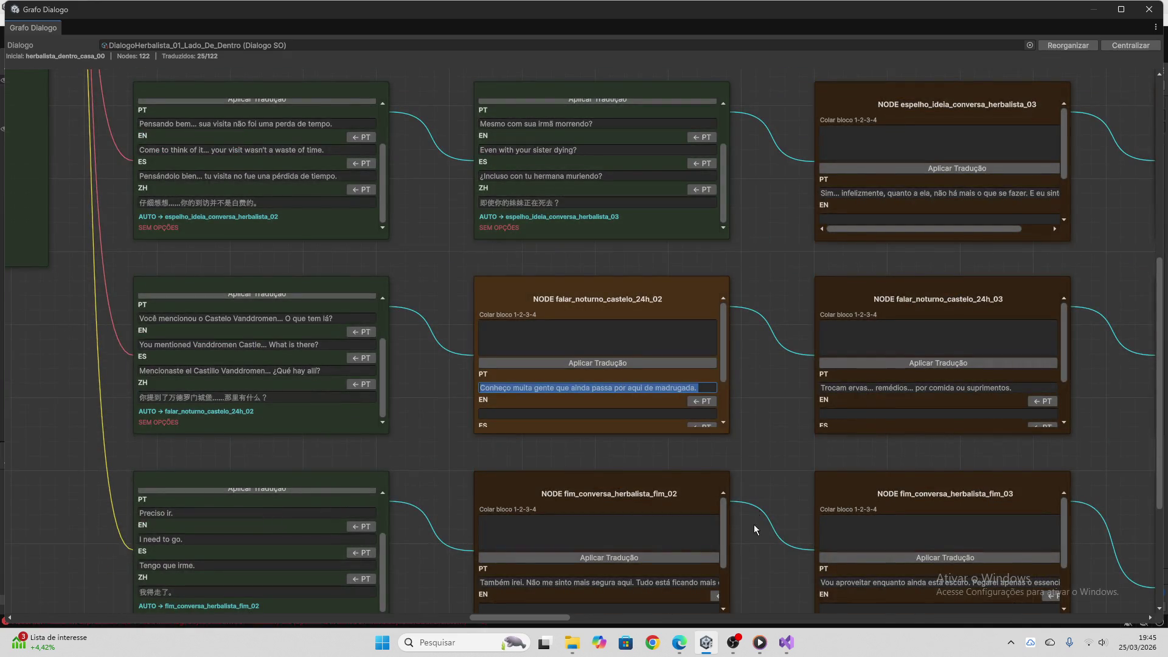
pyautogui.click(679, 643)
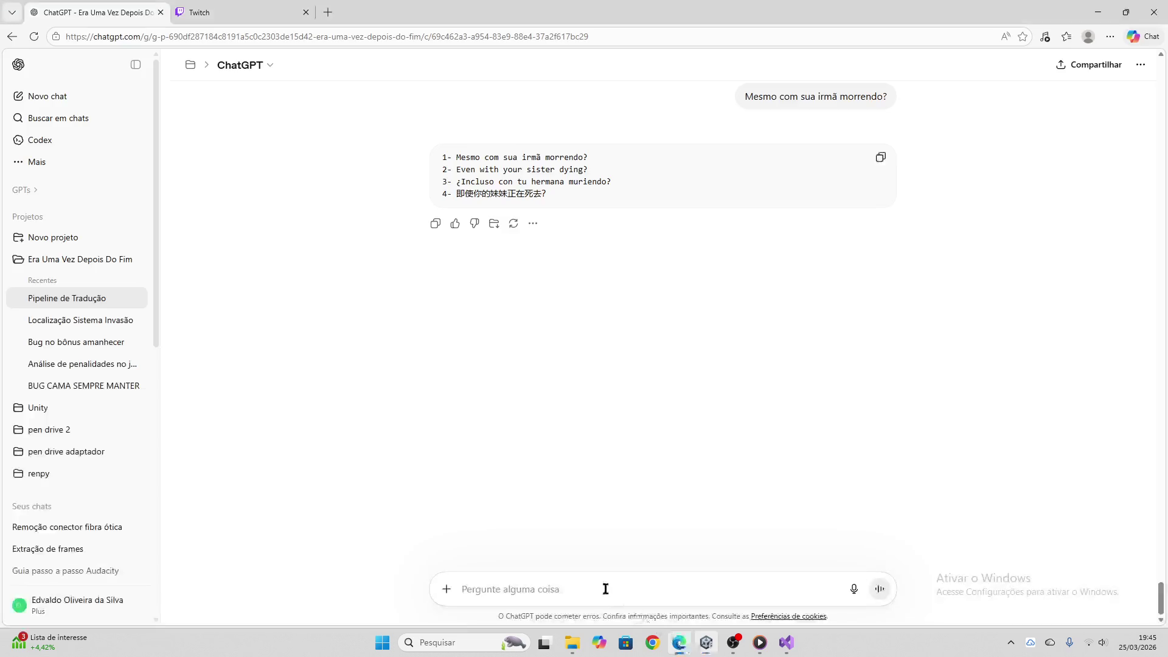
pyautogui.hotkey('ctrl', 'v')
pyautogui.press('Return')
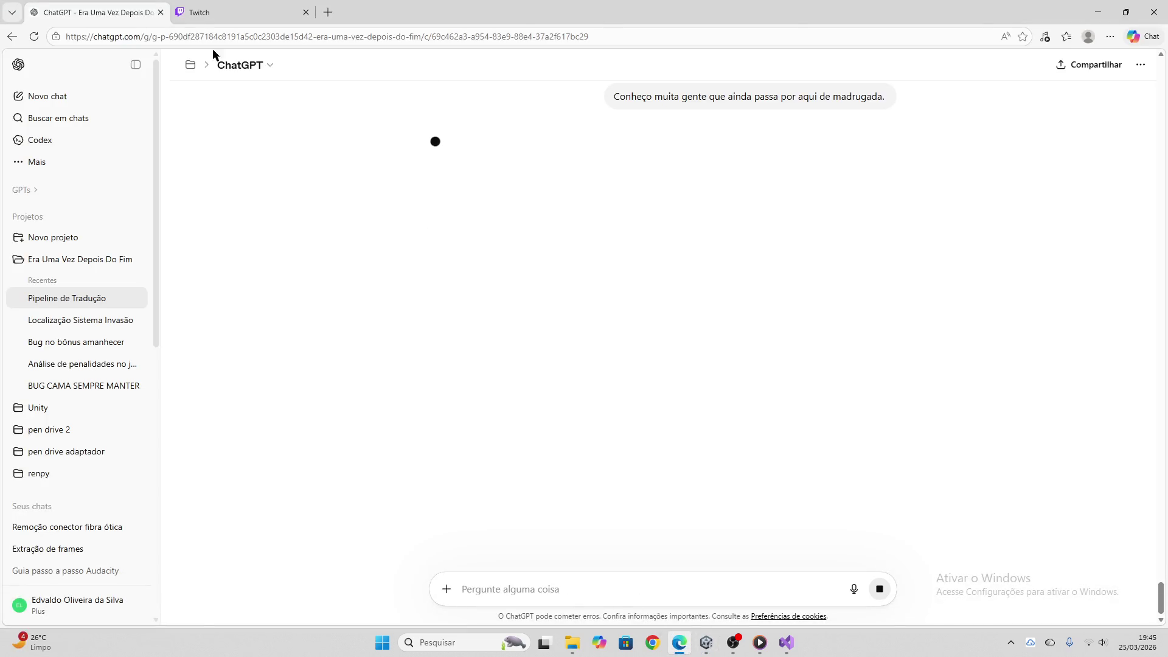
pyautogui.click(201, 12)
pyautogui.click(97, 12)
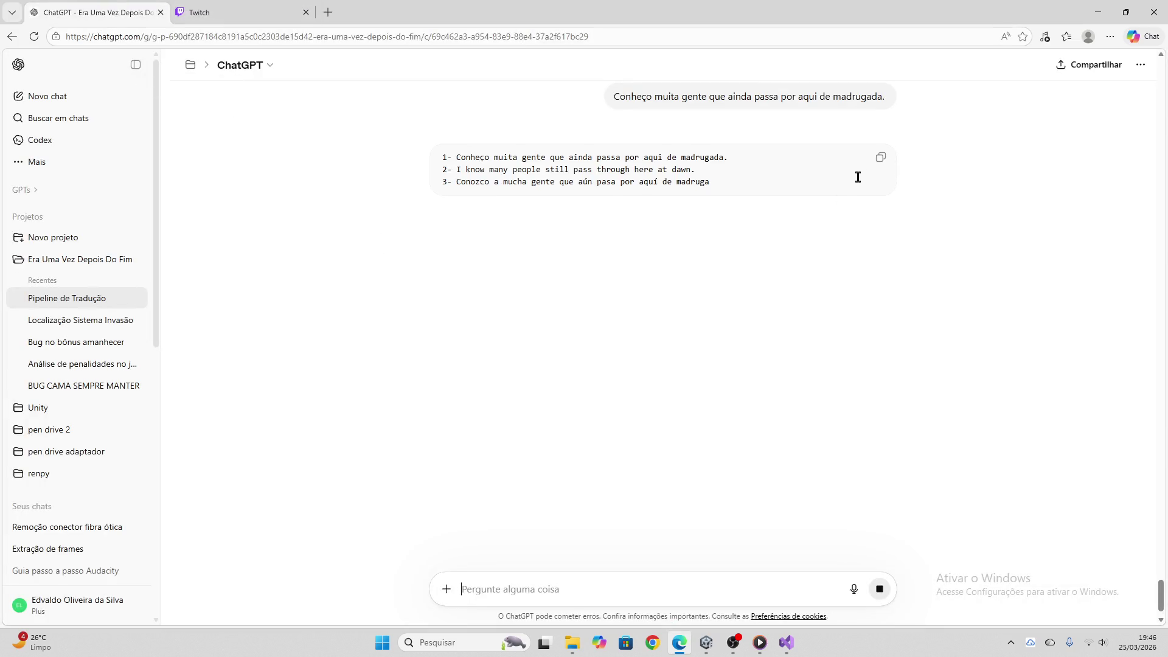
pyautogui.click(881, 158)
pyautogui.click(706, 642)
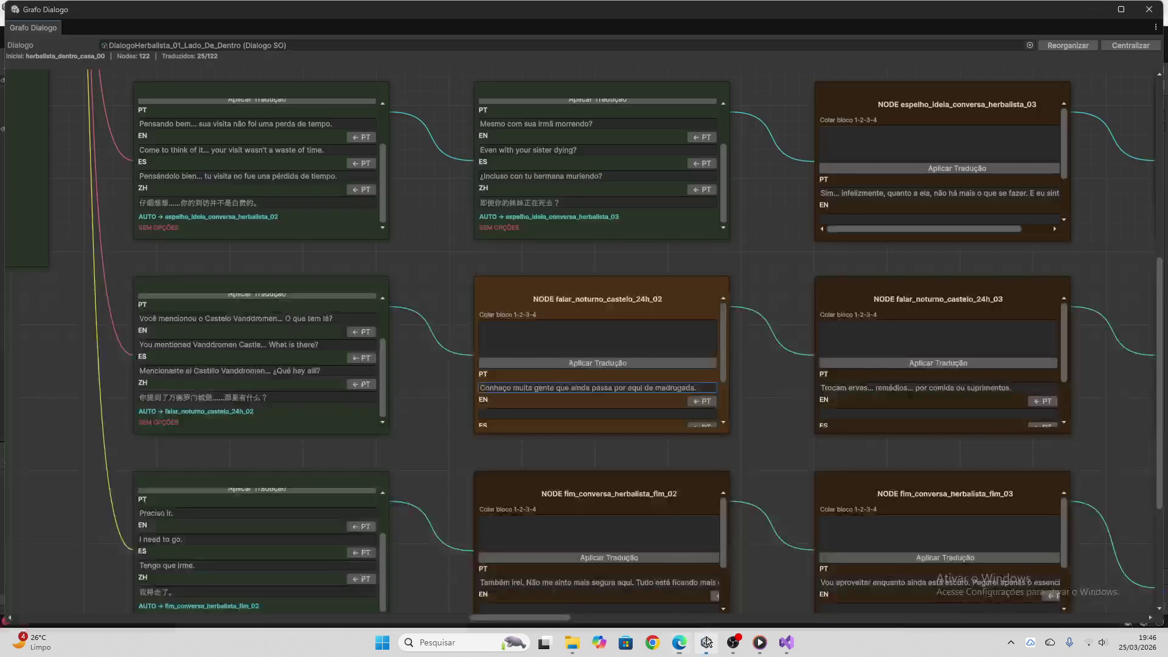
pyautogui.click(529, 337)
pyautogui.hotkey('ctrl', 'v')
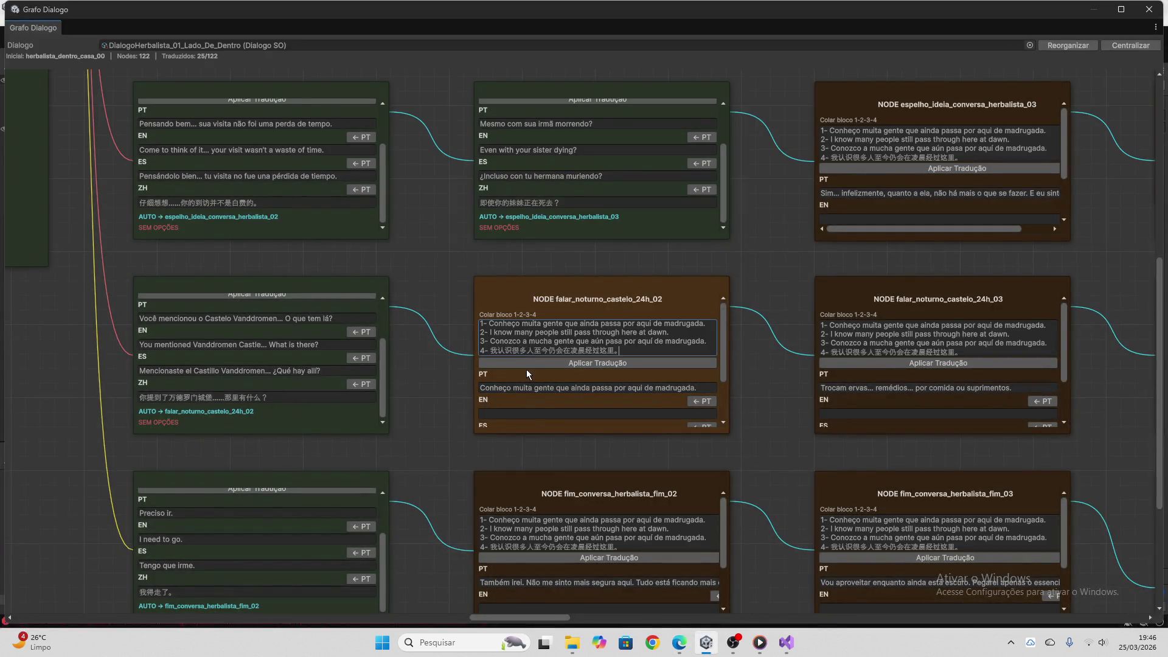
pyautogui.click(526, 368)
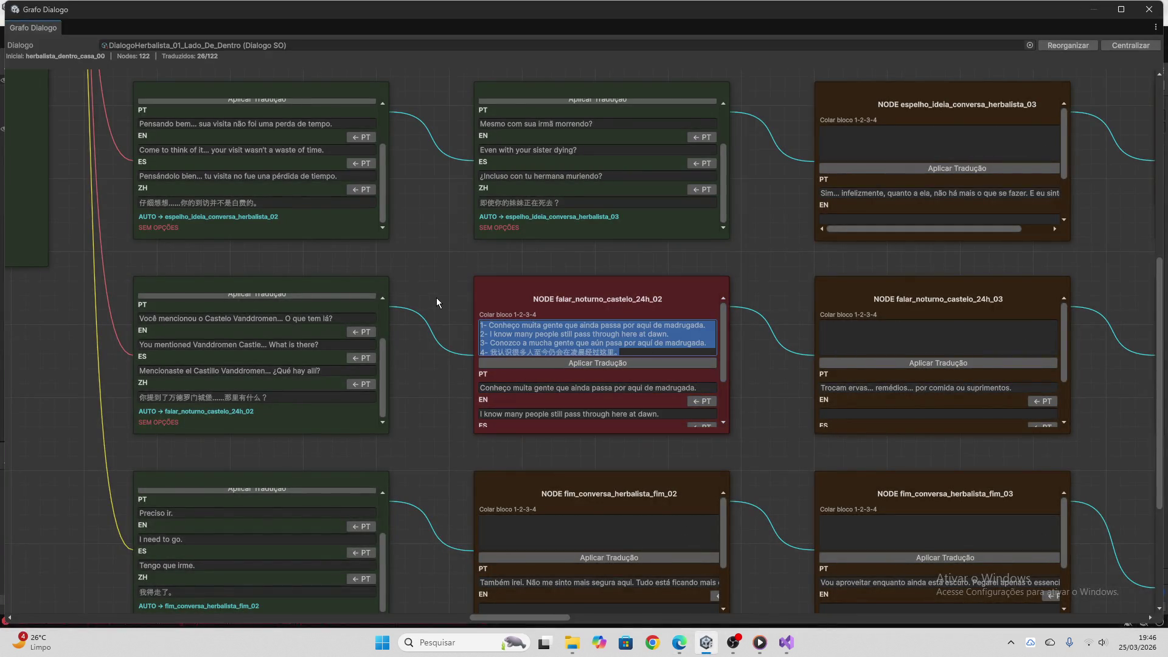
pyautogui.scroll(-5, 424, 334)
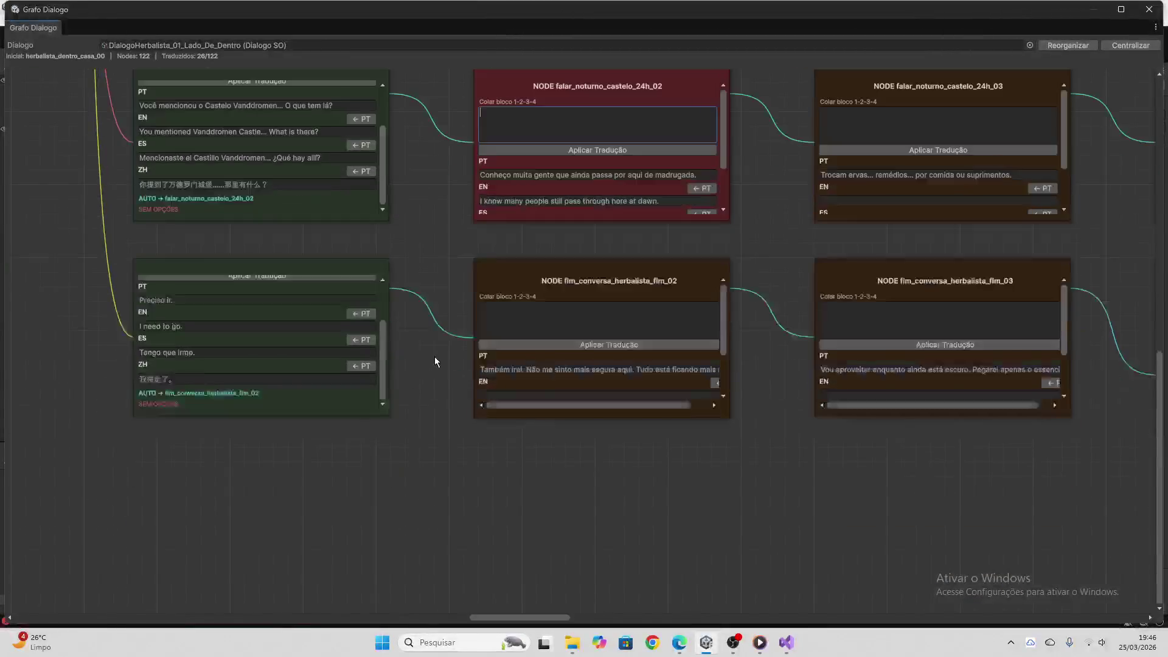
pyautogui.click(535, 369)
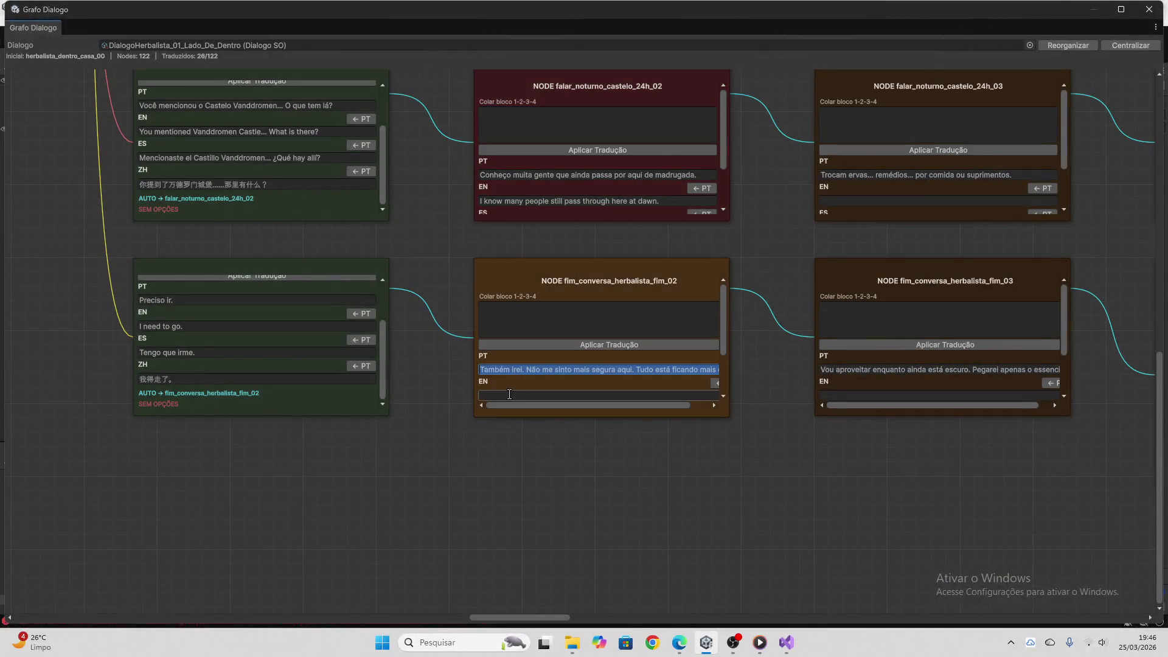
# Translate the fim_conversa_herbalista_fim_02 line via ChatGPT and apply it, giving "I will leave as well…"
pyautogui.click(680, 642)
pyautogui.hotkey('ctrl', 'v')
pyautogui.press('Return')
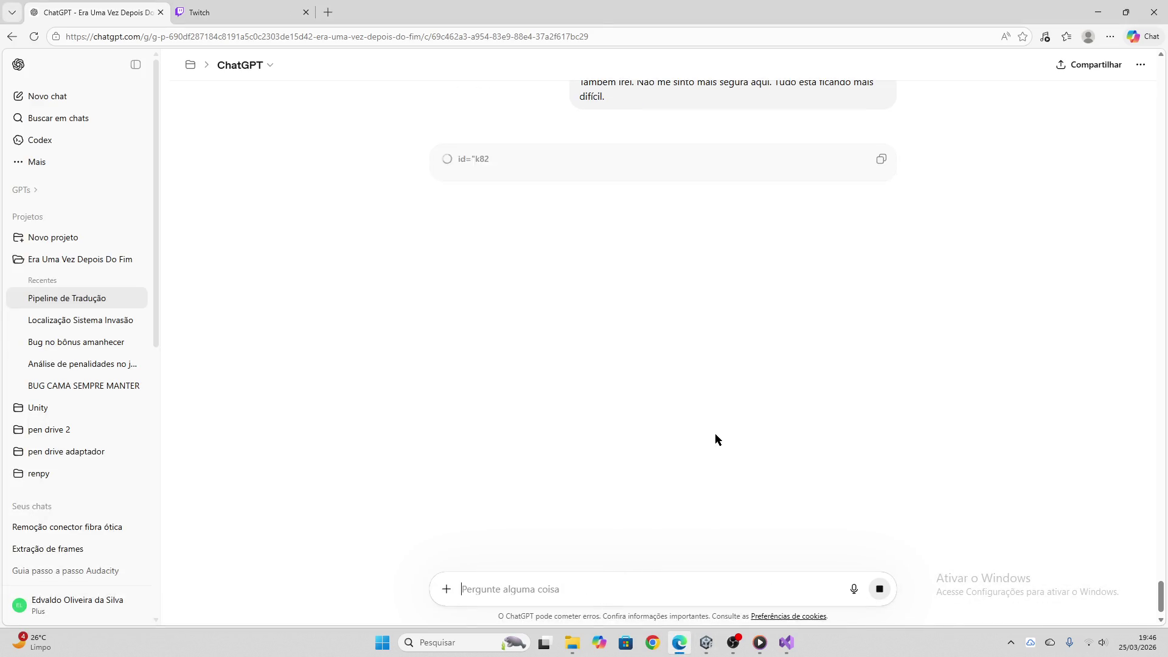
pyautogui.click(881, 157)
pyautogui.click(706, 642)
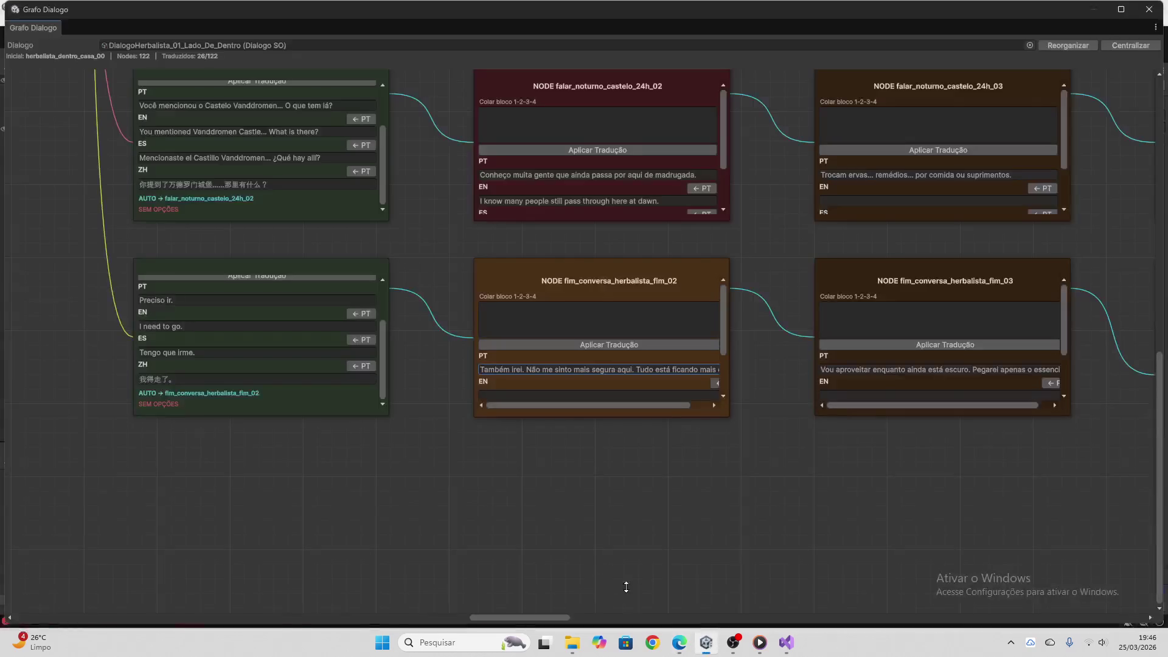
pyautogui.click(581, 314)
pyautogui.hotkey('ctrl', 'v')
pyautogui.click(587, 345)
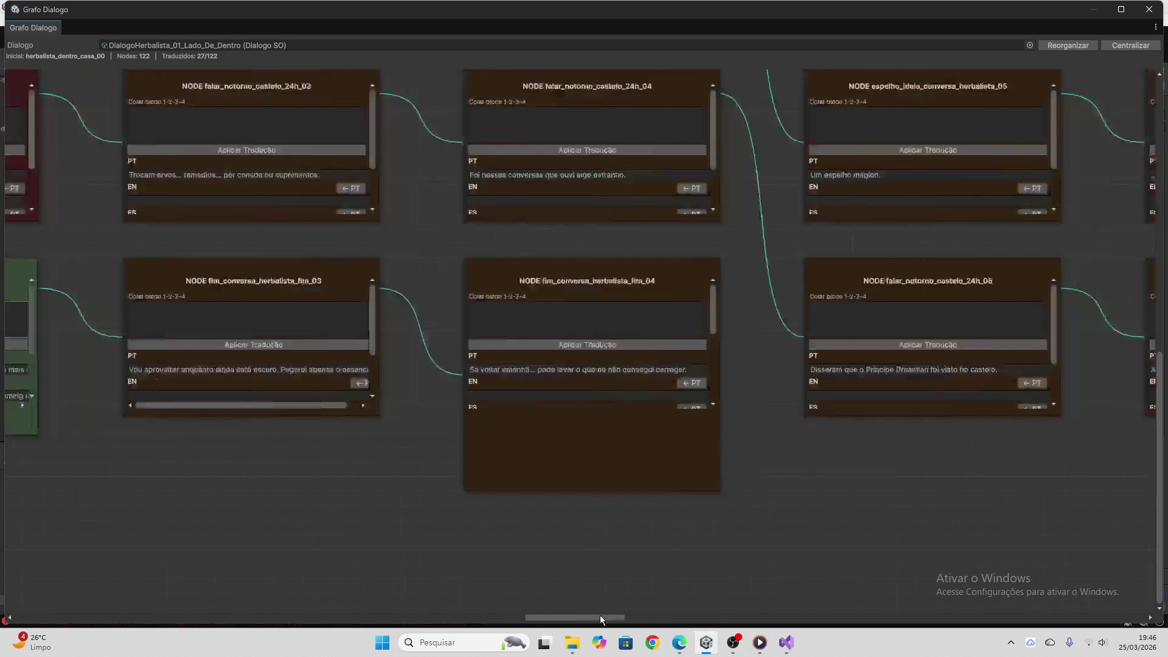
# Copy the "..." text of acha_que_mundo_acabara_herbalista_dentro_02 into its EN, ES and ZH fields
pyautogui.scroll(5, 556, 535)
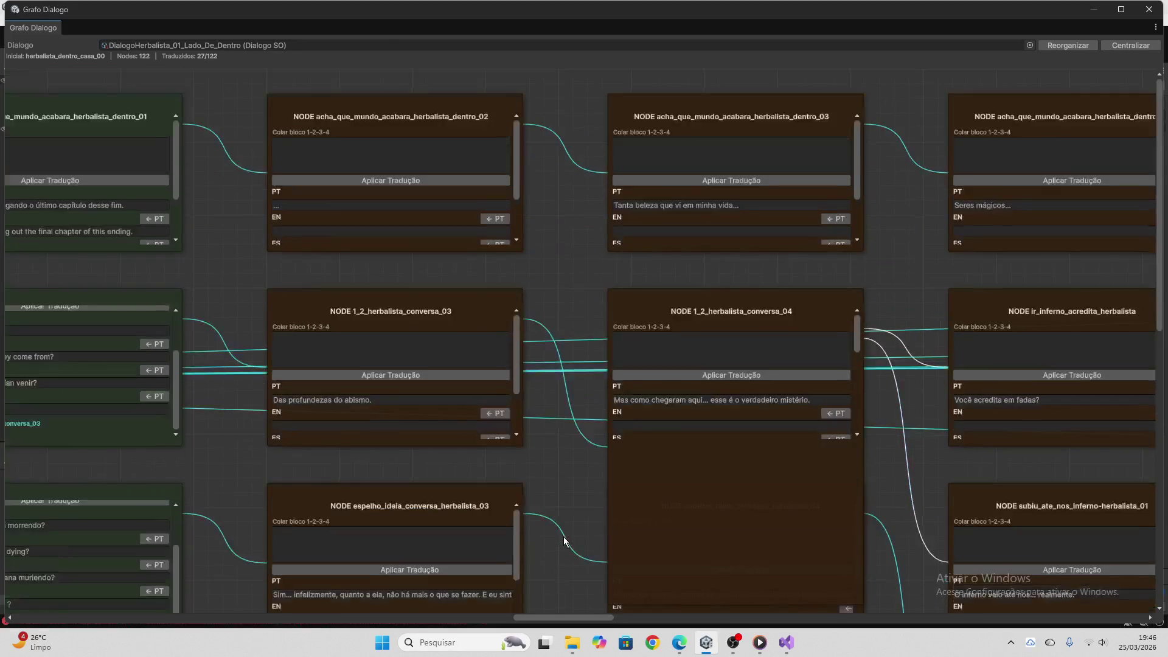
pyautogui.click(381, 205)
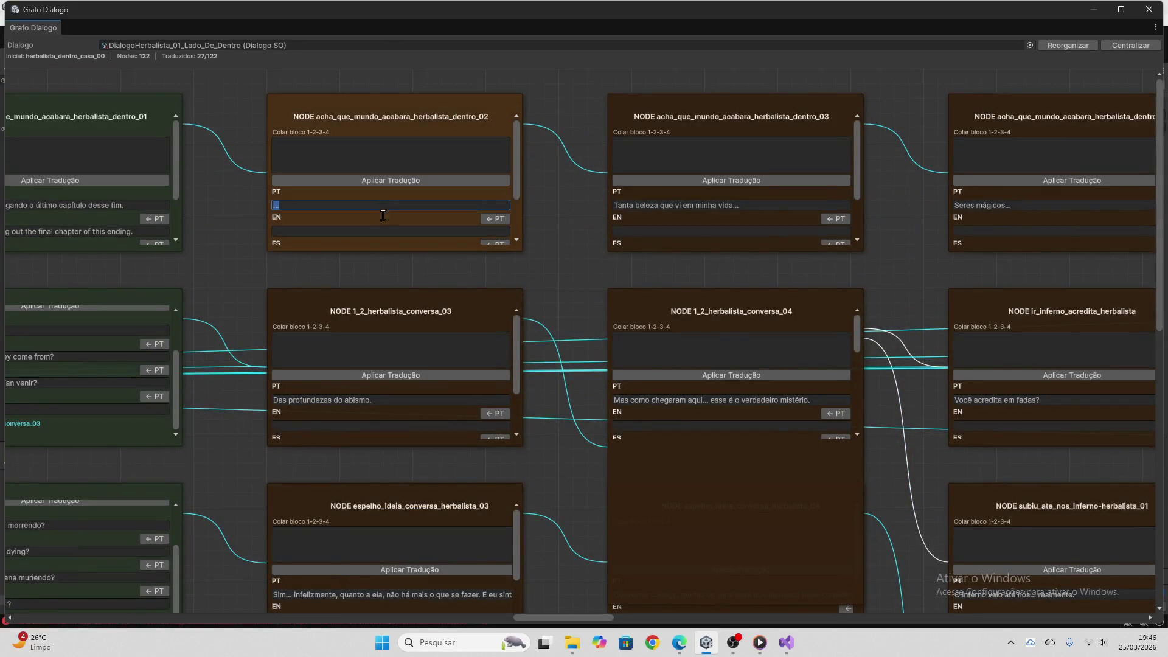
pyautogui.hotkey('ctrl', 'c')
pyautogui.click(389, 231)
pyautogui.hotkey('ctrl', 'v')
pyautogui.scroll(-2, 391, 202)
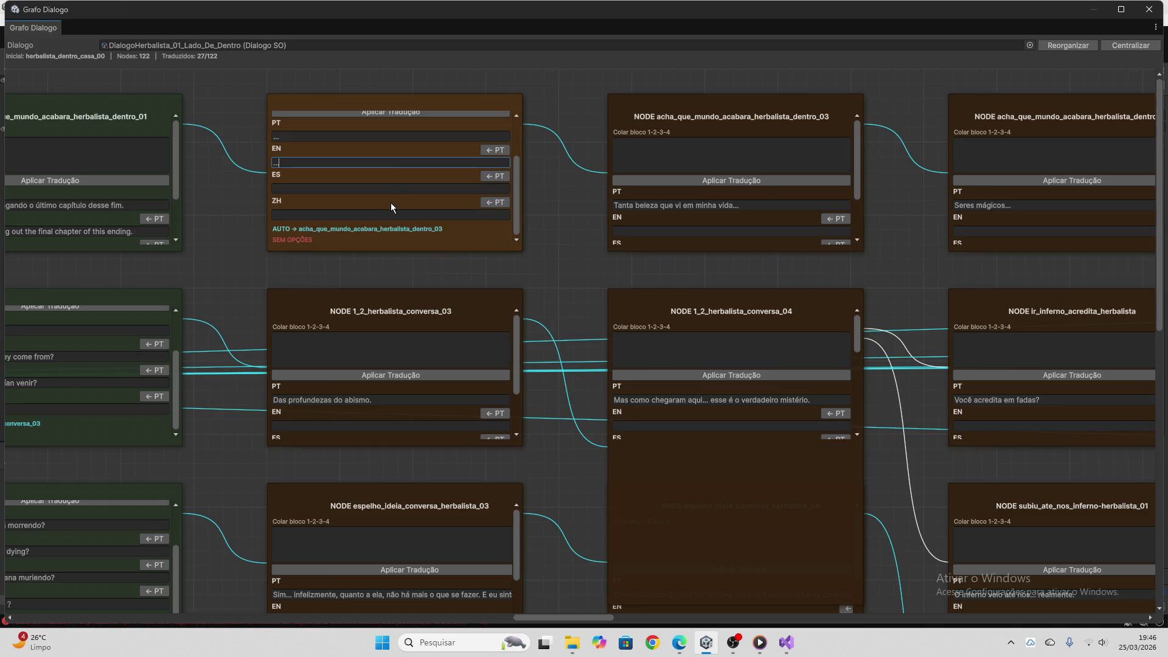
pyautogui.click(385, 190)
pyautogui.hotkey('ctrl', 'v')
pyautogui.click(384, 215)
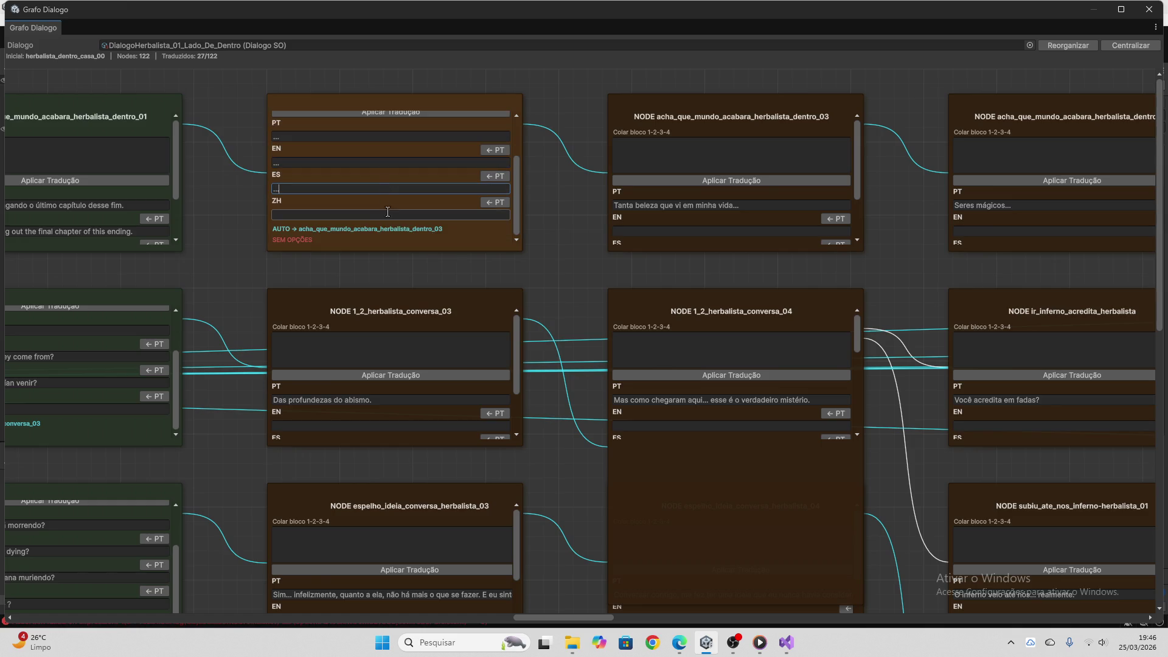
pyautogui.hotkey('ctrl', 'v')
# Select the next Portuguese line, "Das profundezas do abismo."
pyautogui.scroll(-2, 488, 330)
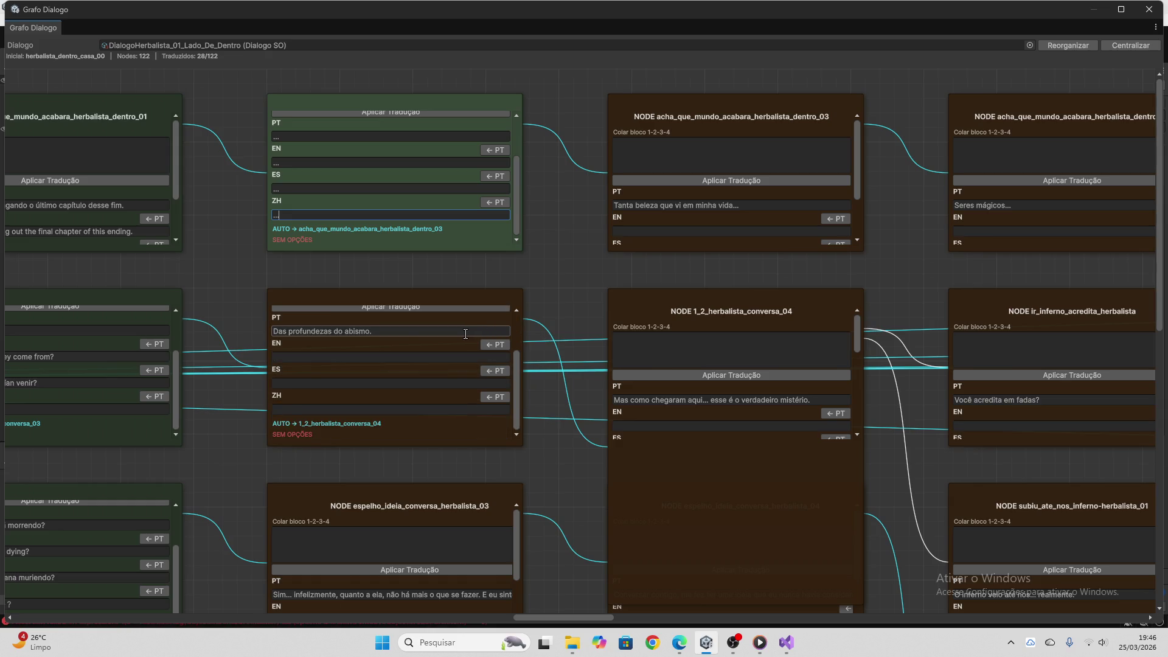
pyautogui.click(465, 334)
pyautogui.scroll(2, 464, 336)
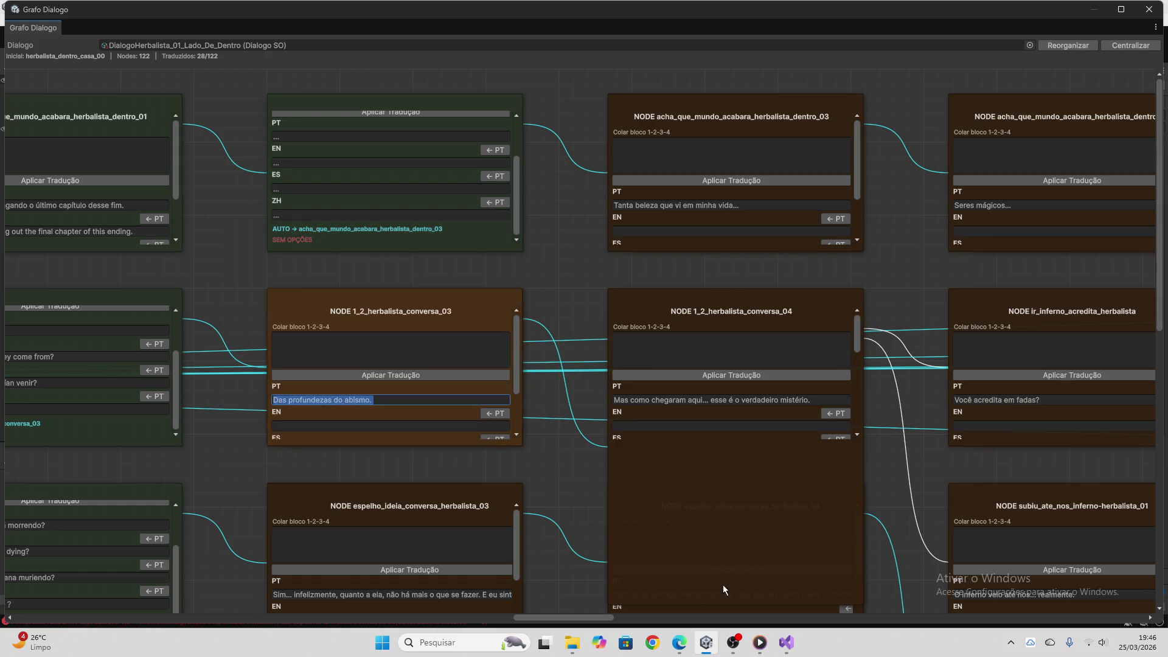
# Paste ChatGPT's "From the depths of the abyss." translation block into 1_2_herbalista_conversa_03's Colar bloco
pyautogui.click(677, 646)
pyautogui.click(595, 578)
pyautogui.hotkey('ctrl', 'v')
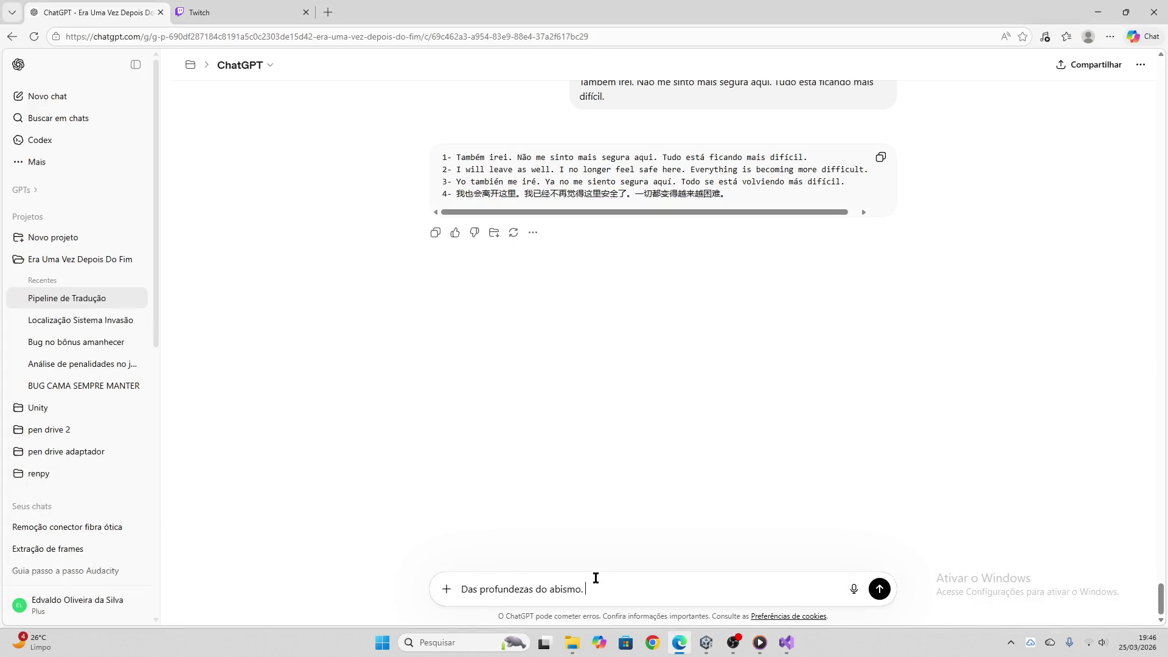
pyautogui.press('Return')
pyautogui.click(256, 13)
pyautogui.click(94, 12)
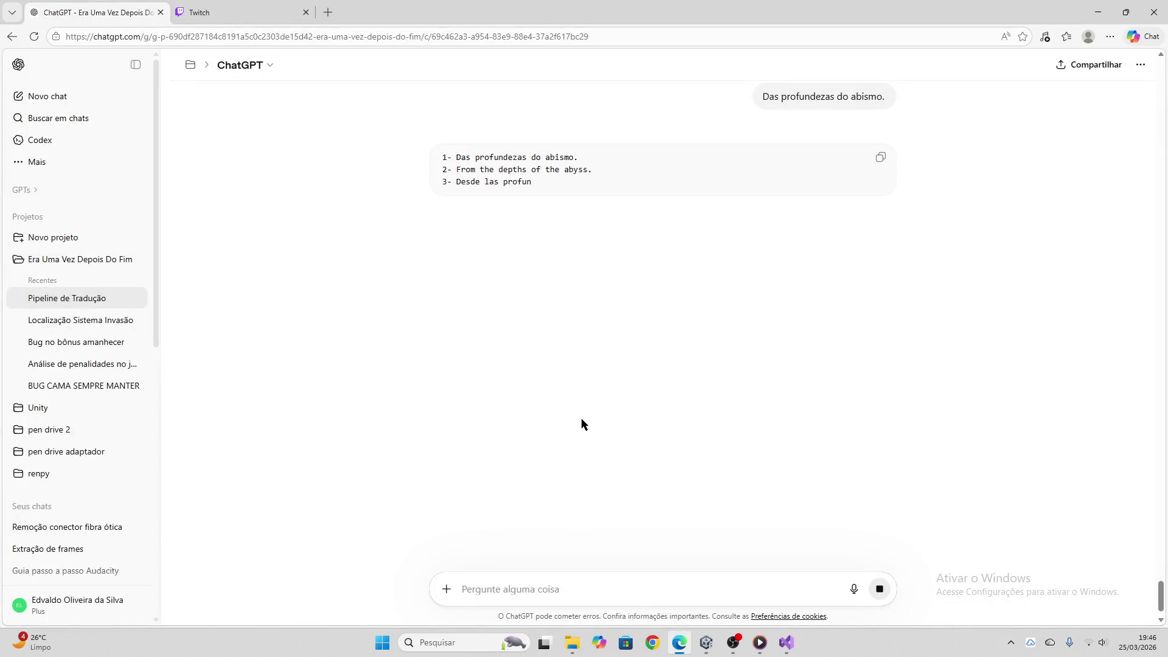
pyautogui.click(878, 164)
pyautogui.click(706, 643)
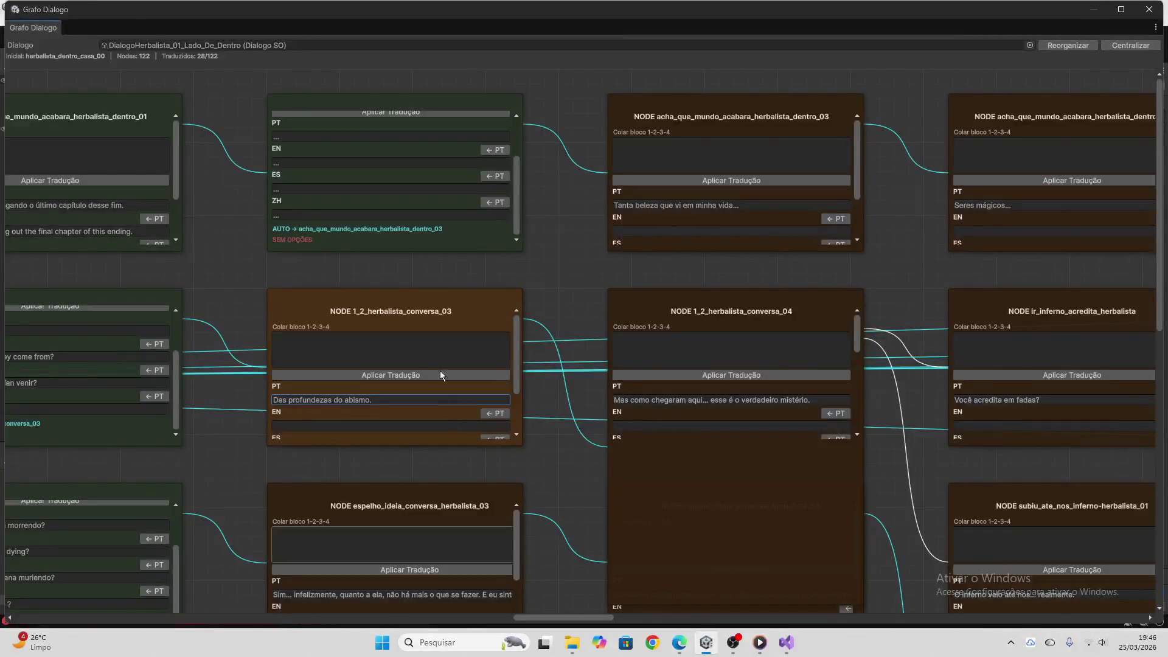
pyautogui.click(429, 359)
pyautogui.hotkey('ctrl', 'v')
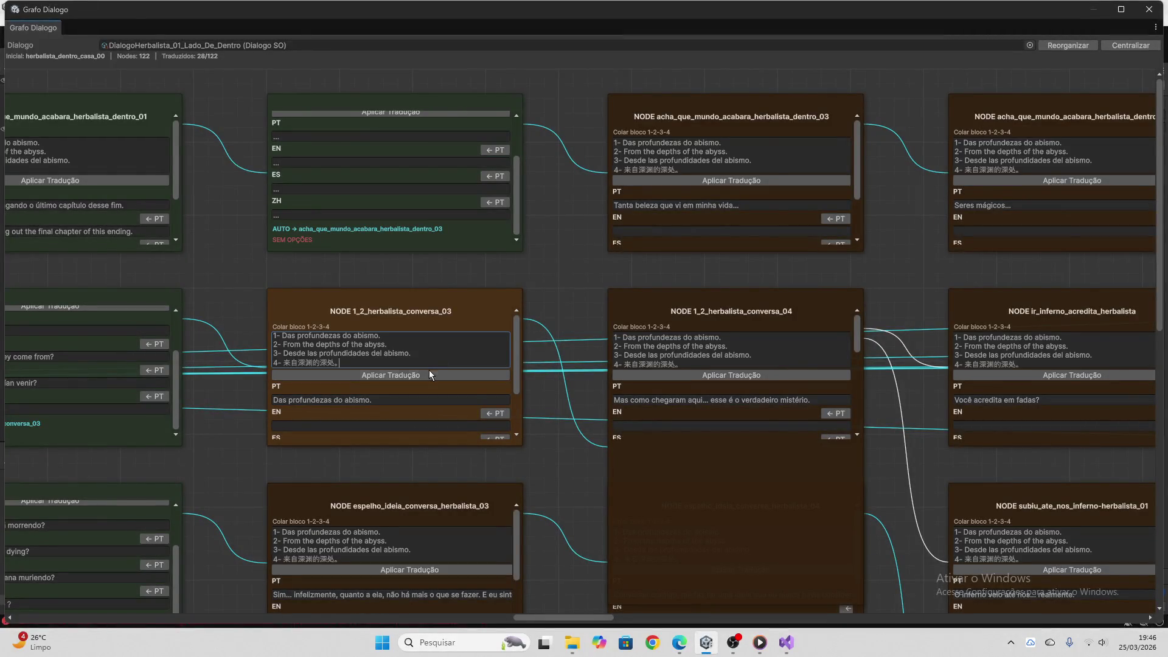